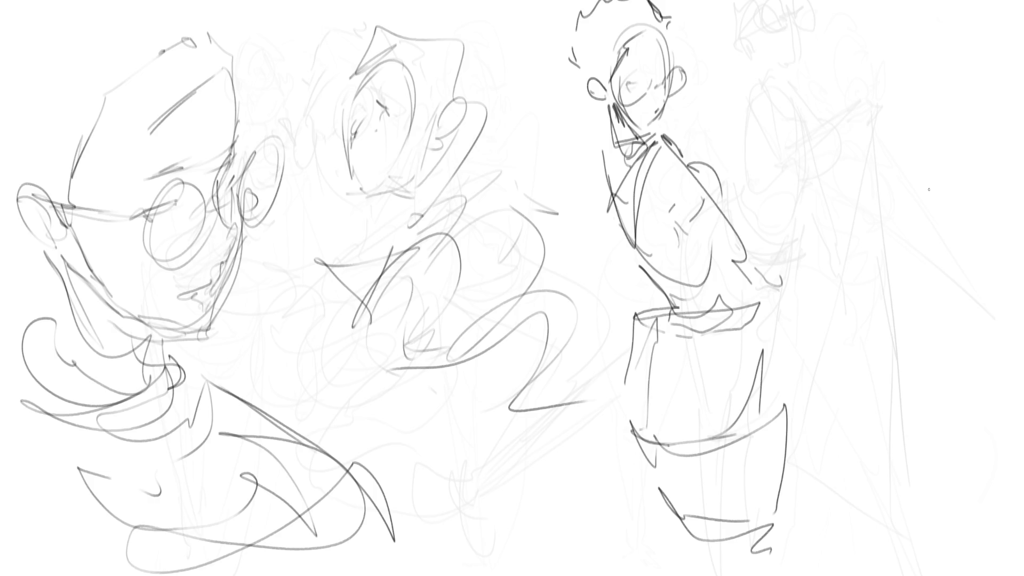
Step: Lighten the old sketch strokes with a soft eraser, then begin outlining a new head
mouse_move(617, 205)
left_mouse_down()
mouse_move(46, 251)
mouse_move(565, 217)
mouse_move(485, 416)
left_mouse_up()
mouse_move(485, 451)
left_mouse_down()
mouse_move(805, 224)
mouse_move(647, 423)
mouse_move(418, 434)
mouse_move(313, 206)
left_mouse_up()
key("e")
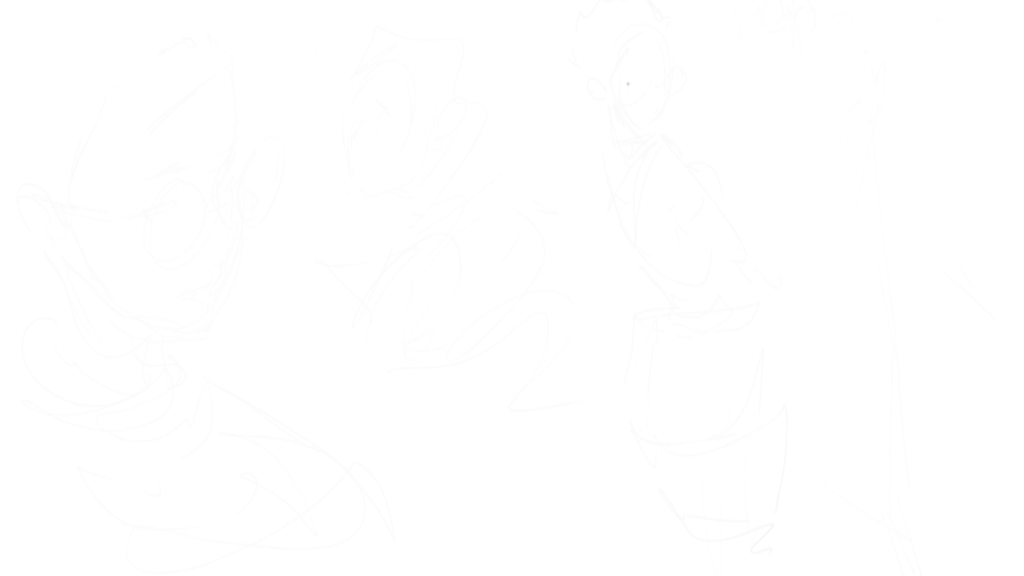
left_click_drag(644, 73, 644, 52)
mouse_move(647, 75)
left_mouse_down()
mouse_move(706, 71)
mouse_move(667, 113)
mouse_move(694, 102)
left_mouse_up()
Step: Draw the right figure's head with jaw, ear, glasses lens, eye line and spiky hair
left_click_drag(715, 69, 698, 125)
mouse_move(680, 95)
left_mouse_down()
mouse_move(631, 60)
mouse_move(668, 91)
mouse_move(696, 94)
left_mouse_up()
left_click_drag(675, 68, 689, 67)
left_click_drag(646, 84, 654, 79)
left_click_drag(681, 39, 683, 62)
left_click_drag(665, 114, 706, 95)
mouse_move(727, 71)
left_mouse_down()
mouse_move(725, 60)
mouse_move(729, 88)
left_mouse_up()
mouse_move(718, 95)
left_mouse_down()
mouse_move(669, 114)
mouse_move(691, 119)
mouse_move(685, 130)
mouse_move(704, 118)
left_mouse_up()
mouse_move(652, 36)
left_mouse_down()
mouse_move(688, 36)
mouse_move(642, 30)
left_mouse_up()
mouse_move(661, 1)
left_mouse_down()
mouse_move(641, 27)
mouse_move(705, 2)
mouse_move(734, 22)
mouse_move(741, 44)
left_mouse_up()
left_click_drag(746, 48, 700, 163)
Step: Sketch the neck, shoulder lines and the back line running down from the shoulder
mouse_move(721, 100)
left_mouse_down()
mouse_move(714, 154)
mouse_move(679, 171)
mouse_move(759, 107)
left_mouse_up()
mouse_move(755, 117)
left_mouse_down()
mouse_move(727, 171)
mouse_move(743, 161)
mouse_move(801, 168)
mouse_move(758, 184)
left_mouse_up()
left_click_drag(783, 137, 877, 277)
mouse_move(760, 169)
left_mouse_down()
mouse_move(805, 203)
mouse_move(899, 314)
left_mouse_up()
mouse_move(793, 195)
left_mouse_down()
mouse_move(844, 208)
mouse_move(912, 359)
left_mouse_up()
left_click_drag(819, 268, 878, 328)
left_click_drag(842, 237, 868, 262)
Step: Outline the collar, long arm and chest contour down to the belly curve
mouse_move(693, 138)
left_mouse_down()
mouse_move(678, 172)
mouse_move(742, 225)
left_mouse_up()
mouse_move(747, 230)
left_mouse_down()
mouse_move(586, 259)
mouse_move(691, 246)
left_mouse_up()
left_click_drag(693, 239, 732, 246)
left_click_drag(697, 198, 730, 244)
mouse_move(691, 176)
left_mouse_down()
mouse_move(687, 219)
mouse_move(753, 250)
left_mouse_up()
left_click_drag(689, 198, 688, 269)
mouse_move(688, 250)
left_mouse_down()
mouse_move(758, 224)
mouse_move(731, 269)
left_mouse_up()
mouse_move(777, 220)
left_mouse_down()
mouse_move(763, 255)
mouse_move(768, 237)
mouse_move(777, 279)
left_mouse_up()
left_click_drag(765, 291, 728, 321)
mouse_move(798, 246)
left_mouse_down()
mouse_move(799, 260)
mouse_move(718, 339)
mouse_move(753, 377)
left_mouse_up()
Step: Sketch the belly, hip curves and the start of the lower legs
left_click_drag(709, 352, 731, 373)
left_click_drag(687, 311, 708, 352)
left_click_drag(676, 300, 761, 420)
mouse_move(671, 302)
left_mouse_down()
mouse_move(688, 315)
mouse_move(695, 297)
left_mouse_up()
left_click_drag(795, 330, 707, 385)
mouse_move(809, 305)
left_mouse_down()
mouse_move(811, 373)
mouse_move(675, 308)
mouse_move(676, 429)
left_mouse_up()
mouse_move(680, 382)
left_mouse_down()
mouse_move(821, 380)
mouse_move(705, 475)
left_mouse_up()
mouse_move(671, 411)
left_mouse_down()
mouse_move(811, 498)
mouse_move(763, 522)
left_mouse_up()
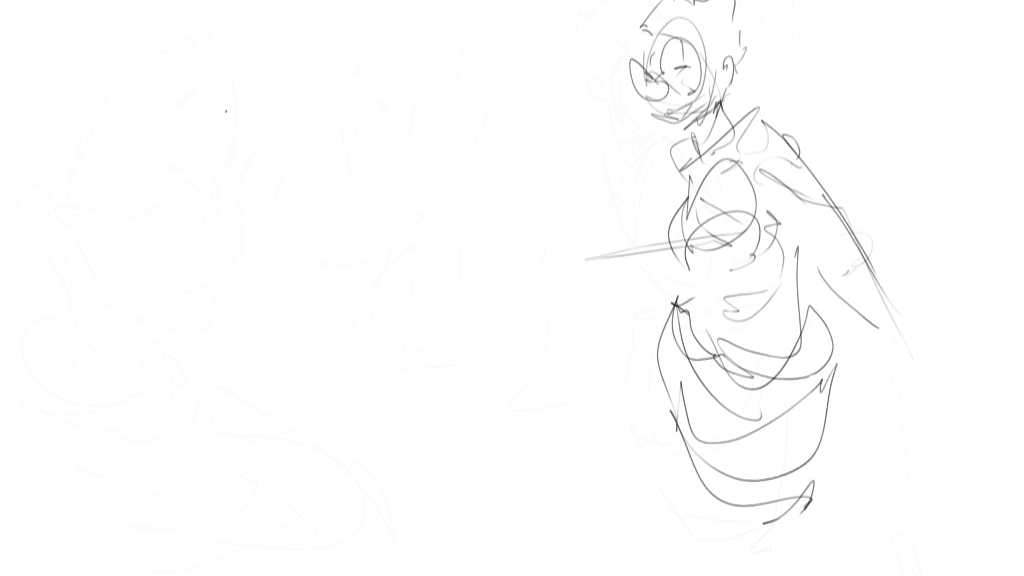
Step: Sketch the left figure's head outline with cheek, chin and jaw lines
mouse_move(222, 113)
left_mouse_down()
mouse_move(247, 59)
mouse_move(312, 114)
left_mouse_up()
left_click_drag(222, 128, 242, 152)
mouse_move(241, 141)
left_mouse_down()
mouse_move(283, 158)
mouse_move(275, 171)
left_mouse_up()
left_click_drag(313, 121, 291, 159)
mouse_move(225, 70)
left_mouse_down()
mouse_move(218, 136)
mouse_move(261, 186)
mouse_move(325, 124)
left_mouse_up()
mouse_move(266, 118)
left_mouse_down()
mouse_move(271, 138)
mouse_move(299, 156)
mouse_move(276, 137)
mouse_move(244, 140)
left_mouse_up()
Step: Add the glasses bridge and lenses, eye marks behind them, and the hair
left_click_drag(234, 116, 216, 130)
left_click_drag(202, 83, 217, 119)
left_click_drag(283, 125, 317, 115)
left_click_drag(240, 129, 293, 139)
left_click_drag(265, 106, 278, 112)
mouse_move(255, 102)
left_mouse_down()
mouse_move(294, 134)
mouse_move(245, 60)
mouse_move(260, 46)
left_mouse_up()
mouse_move(229, 95)
left_mouse_down()
mouse_move(287, 48)
mouse_move(312, 70)
left_mouse_up()
mouse_move(311, 46)
left_mouse_down()
mouse_move(316, 82)
mouse_move(213, 54)
mouse_move(250, 16)
left_mouse_up()
mouse_move(307, 9)
left_mouse_down()
mouse_move(323, 47)
mouse_move(316, 86)
left_mouse_up()
Step: Draw and refine the jaw, chin, cheek and ear loop
left_click_drag(223, 90, 248, 249)
left_click_drag(270, 197, 254, 232)
left_click_drag(239, 170, 224, 208)
left_click_drag(223, 107, 211, 151)
left_click_drag(226, 179, 222, 191)
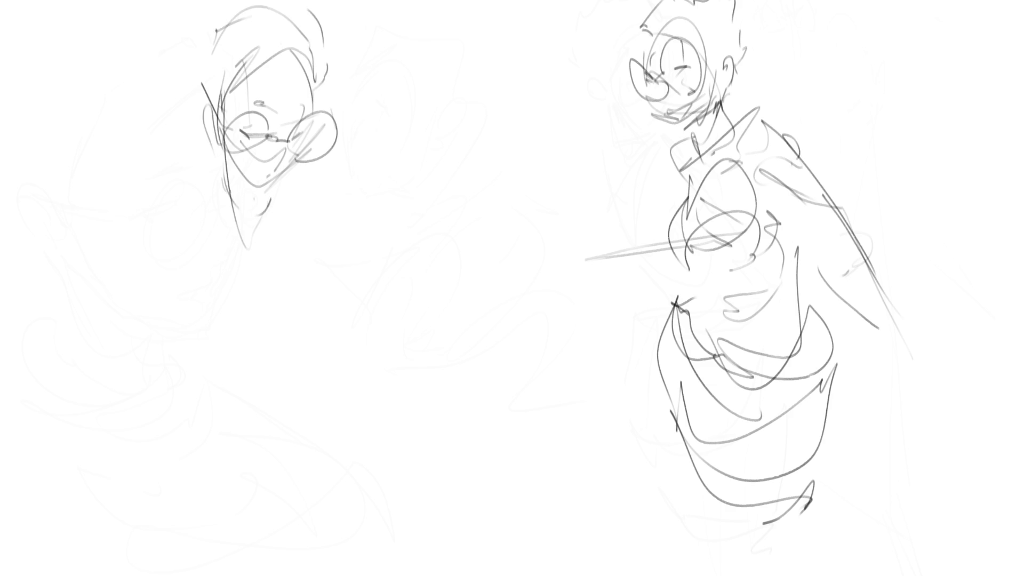
mouse_move(217, 121)
left_mouse_down()
mouse_move(209, 149)
mouse_move(242, 180)
left_mouse_up()
mouse_move(294, 158)
left_mouse_down()
mouse_move(279, 185)
mouse_move(254, 189)
mouse_move(283, 184)
left_mouse_up()
left_click_drag(286, 182, 278, 190)
mouse_move(227, 165)
left_mouse_down()
mouse_move(237, 221)
mouse_move(260, 221)
left_mouse_up()
Step: Draw the neck, collar, upper torso and the arm raised toward the glasses
mouse_move(262, 193)
left_mouse_down()
mouse_move(267, 235)
mouse_move(204, 221)
mouse_move(216, 296)
left_mouse_up()
mouse_move(208, 198)
left_mouse_down()
mouse_move(231, 268)
mouse_move(263, 316)
left_mouse_up()
left_click_drag(221, 273, 232, 339)
mouse_move(194, 225)
left_mouse_down()
mouse_move(228, 352)
mouse_move(327, 317)
mouse_move(310, 333)
left_mouse_up()
mouse_move(265, 279)
left_mouse_down()
mouse_move(296, 335)
mouse_move(277, 276)
left_mouse_up()
left_click_drag(231, 248, 277, 256)
mouse_move(282, 210)
left_mouse_down()
mouse_move(328, 292)
mouse_move(305, 227)
mouse_move(333, 279)
left_mouse_up()
Step: Sketch the body's side contour, lower torso, waist and hips
mouse_move(337, 280)
left_mouse_down()
mouse_move(359, 317)
mouse_move(340, 374)
left_mouse_up()
mouse_move(236, 377)
left_mouse_down()
mouse_move(293, 396)
mouse_move(329, 369)
left_mouse_up()
mouse_move(294, 406)
left_mouse_down()
mouse_move(333, 390)
mouse_move(296, 435)
left_mouse_up()
mouse_move(230, 409)
left_mouse_down()
mouse_move(333, 400)
mouse_move(348, 442)
left_mouse_up()
left_click_drag(244, 432, 331, 459)
left_click_drag(261, 470, 352, 390)
mouse_move(351, 390)
left_mouse_down()
mouse_move(336, 476)
mouse_move(219, 418)
mouse_move(296, 480)
mouse_move(374, 395)
left_mouse_up()
left_click_drag(281, 486, 229, 503)
mouse_move(205, 445)
left_mouse_down()
mouse_move(218, 501)
mouse_move(381, 470)
left_mouse_up()
mouse_move(293, 545)
left_mouse_down()
mouse_move(384, 525)
mouse_move(341, 533)
left_mouse_up()
left_click_drag(369, 500, 390, 479)
Step: Add the outer left arm, face contour, ear and lower-left body contour
mouse_move(197, 221)
left_mouse_down()
mouse_move(167, 251)
mouse_move(208, 320)
mouse_move(144, 424)
mouse_move(190, 384)
left_mouse_up()
mouse_move(166, 432)
left_mouse_down()
mouse_move(146, 492)
mouse_move(177, 434)
left_mouse_up()
left_click_drag(282, 266, 256, 300)
mouse_move(331, 232)
left_mouse_down()
mouse_move(337, 117)
mouse_move(343, 159)
mouse_move(363, 112)
mouse_move(366, 159)
mouse_move(395, 179)
mouse_move(398, 241)
mouse_move(364, 223)
mouse_move(346, 262)
mouse_move(431, 251)
left_mouse_up()
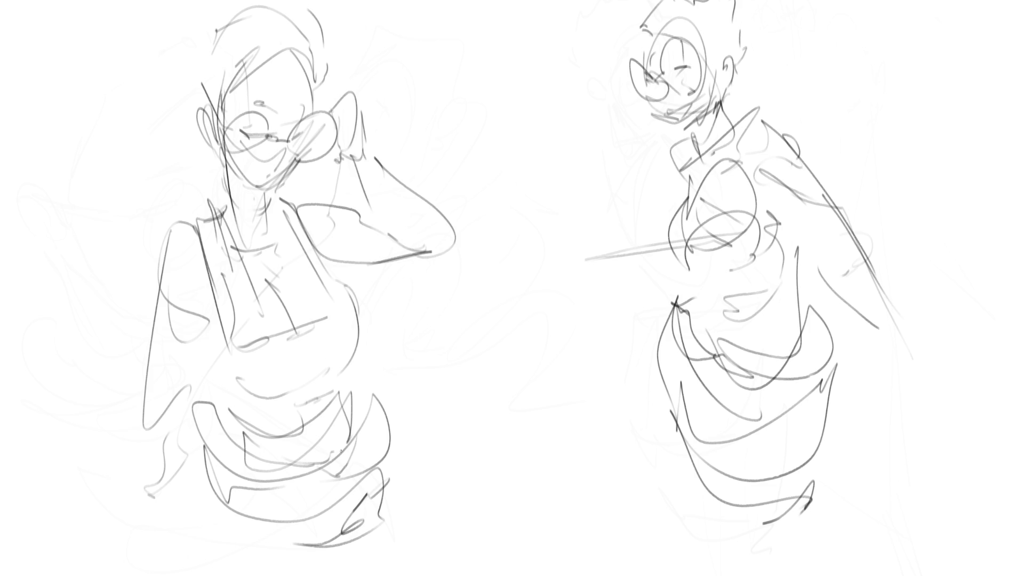
mouse_move(149, 363)
left_mouse_down()
mouse_move(202, 541)
mouse_move(181, 496)
mouse_move(353, 538)
left_mouse_up()
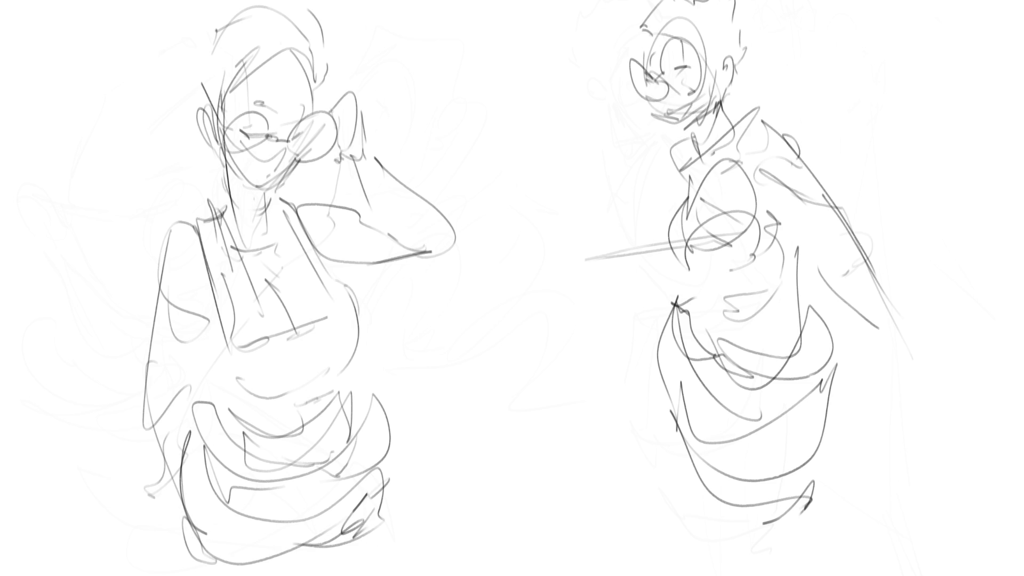
mouse_move(850, 85)
left_mouse_down()
mouse_move(526, 171)
mouse_move(927, 425)
mouse_move(939, 299)
left_mouse_up()
Step: Flip the canvas view horizontally and shift the lassoed left figure to the left
key("m")
left_click_drag(800, 275, 714, 255)
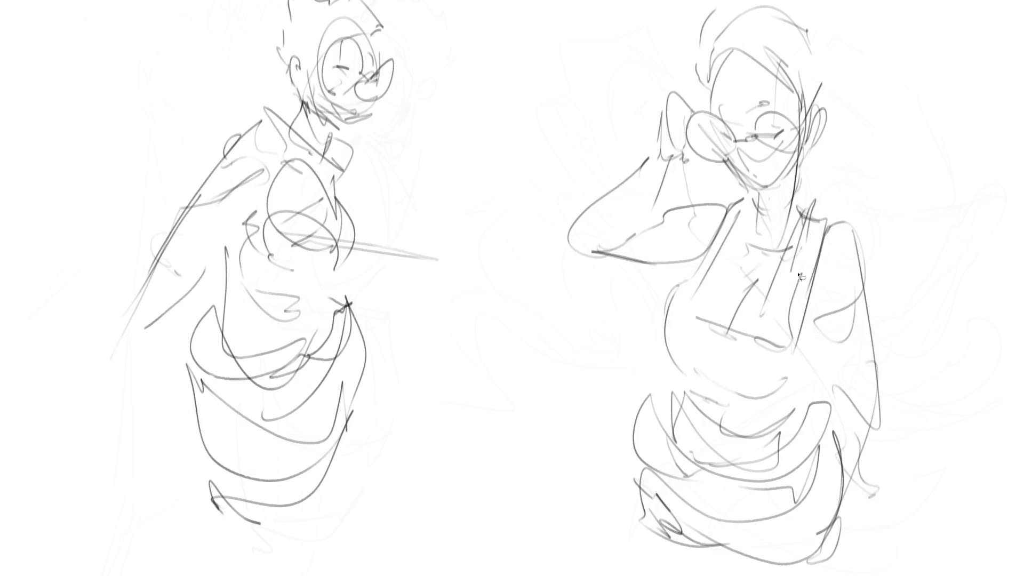
mouse_move(454, 150)
left_mouse_down()
mouse_move(16, 411)
mouse_move(462, 295)
mouse_move(456, 160)
left_mouse_up()
key("ctrl+t")
left_click_drag(462, 295, 353, 313)
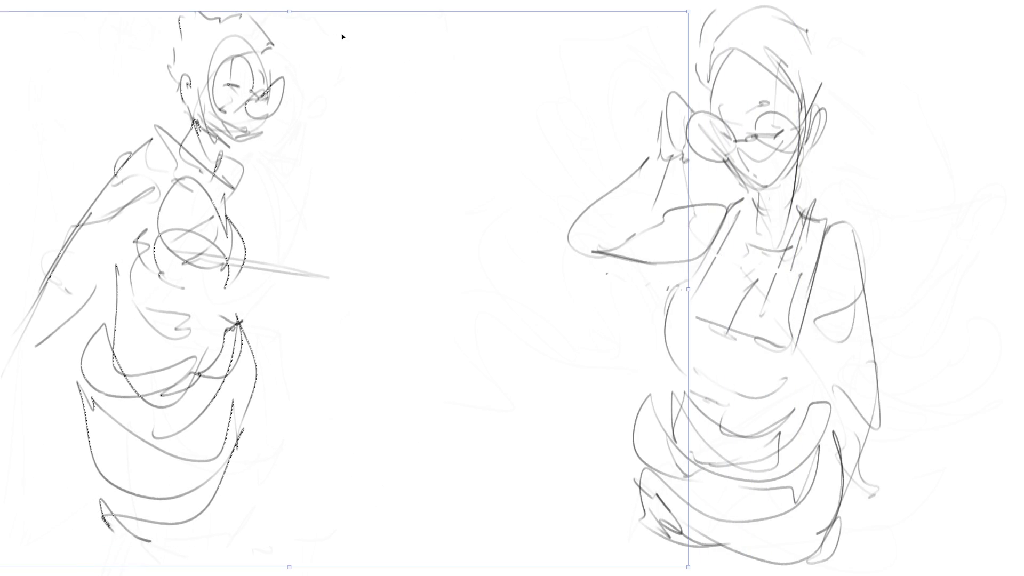
key("Return")
Step: Reselect the left figure, move it further left to widen the gap, then deselect
mouse_move(933, 120)
left_mouse_down()
mouse_move(848, 1)
mouse_move(482, 575)
mouse_move(930, 114)
left_mouse_up()
scroll(512, 288, "left", 3)
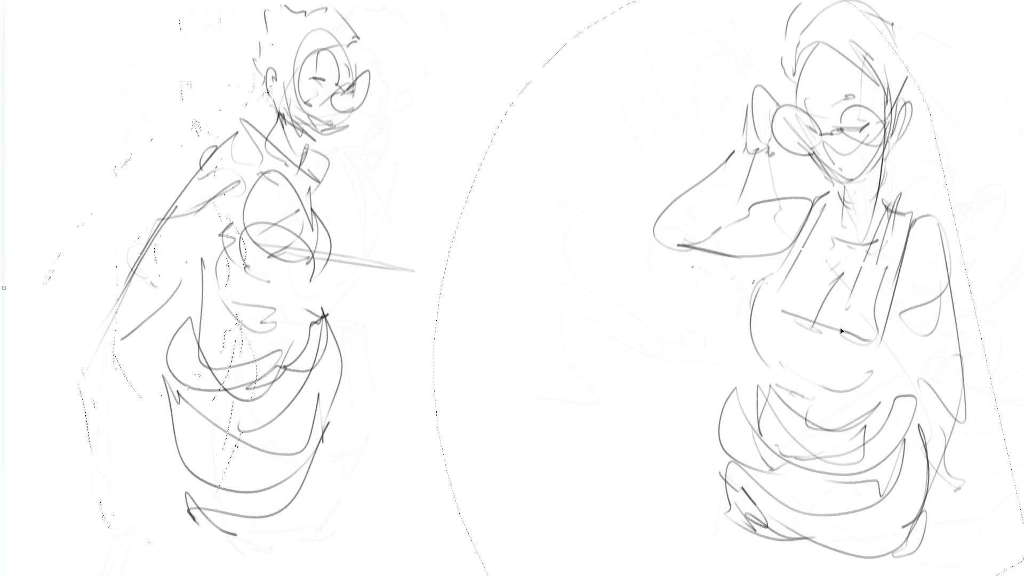
key("ctrl+d")
mouse_move(501, 147)
left_mouse_down()
mouse_move(427, 3)
mouse_move(526, 395)
left_mouse_up()
key("ctrl+t")
left_click_drag(315, 361, 250, 374)
key("Return")
key("ctrl+d")
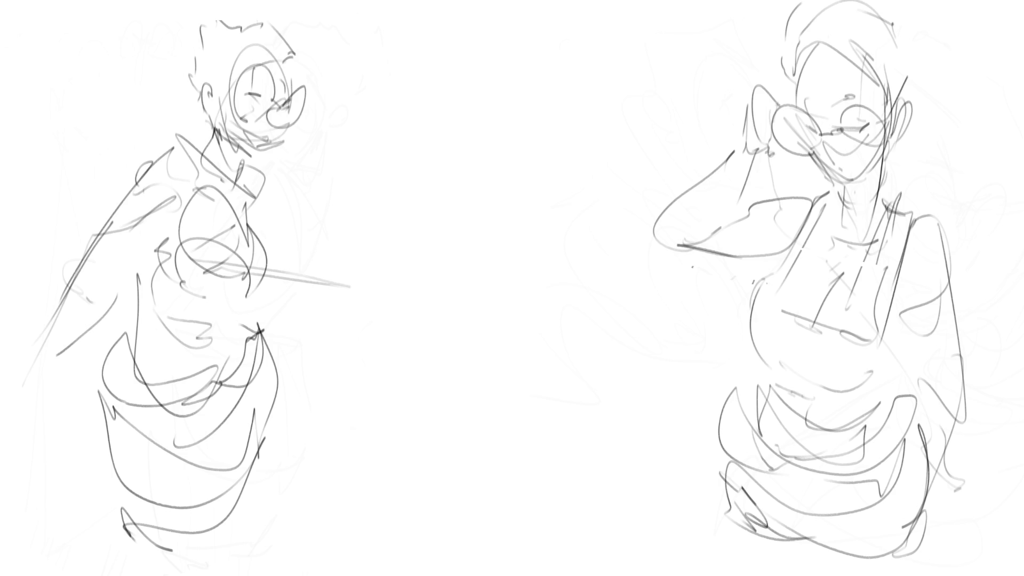
Step: Sketch the middle figure's head oval with glasses lens, eye lines, ear, jaw and hair
mouse_move(448, 81)
left_mouse_down()
mouse_move(442, 118)
mouse_move(507, 95)
mouse_move(509, 125)
left_mouse_up()
mouse_move(443, 126)
left_mouse_down()
mouse_move(459, 143)
mouse_move(535, 88)
left_mouse_up()
mouse_move(475, 59)
left_mouse_down()
mouse_move(438, 101)
mouse_move(464, 85)
mouse_move(453, 101)
mouse_move(483, 94)
left_mouse_up()
mouse_move(440, 135)
left_mouse_down()
mouse_move(453, 146)
mouse_move(500, 127)
left_mouse_up()
left_click_drag(506, 81, 493, 57)
mouse_move(461, 54)
left_mouse_down()
mouse_move(468, 34)
mouse_move(522, 33)
mouse_move(549, 63)
left_mouse_up()
left_click_drag(512, 93, 538, 86)
mouse_move(479, 59)
left_mouse_down()
mouse_move(492, 77)
mouse_move(513, 75)
left_mouse_up()
mouse_move(526, 108)
left_mouse_down()
mouse_move(464, 147)
mouse_move(478, 172)
left_mouse_up()
Step: Draw the middle figure's neck, collar, shoulders and arm with its side curve
left_click_drag(518, 134, 501, 160)
mouse_move(529, 100)
left_mouse_down()
mouse_move(509, 168)
mouse_move(460, 192)
left_mouse_up()
mouse_move(519, 152)
left_mouse_down()
mouse_move(485, 186)
mouse_move(505, 186)
mouse_move(564, 131)
mouse_move(528, 227)
left_mouse_up()
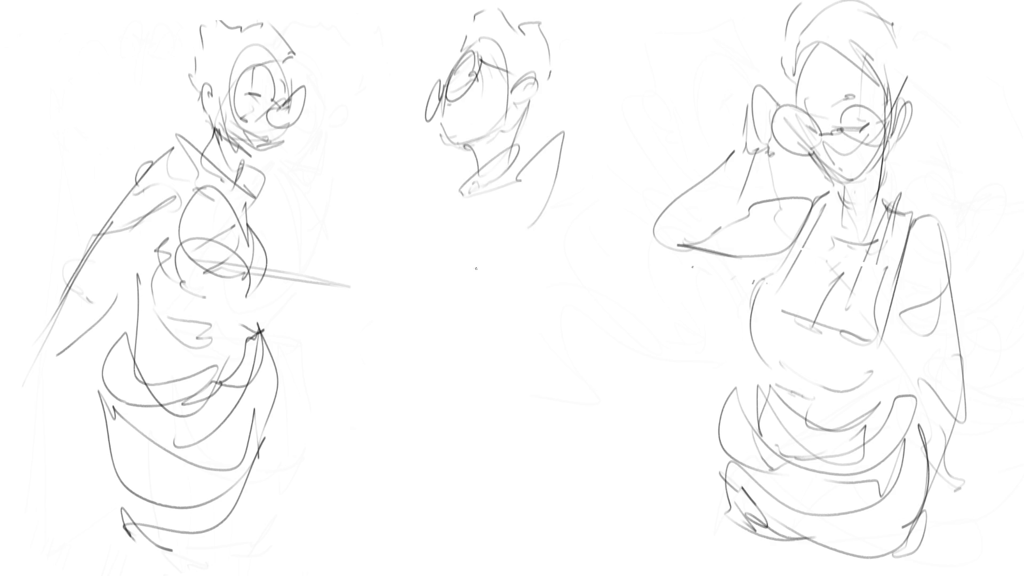
left_click_drag(404, 231, 459, 181)
left_click_drag(408, 218, 478, 193)
left_click_drag(392, 240, 524, 216)
mouse_move(551, 143)
left_mouse_down()
mouse_move(548, 218)
mouse_move(397, 271)
mouse_move(407, 293)
left_mouse_up()
mouse_move(397, 272)
left_mouse_down()
mouse_move(466, 280)
mouse_move(506, 246)
left_mouse_up()
mouse_move(523, 236)
left_mouse_down()
mouse_move(537, 214)
mouse_move(523, 246)
left_mouse_up()
Step: Sketch and refine the middle figure's lower torso and lower body outline
left_click_drag(544, 209, 506, 280)
mouse_move(499, 295)
left_mouse_down()
mouse_move(438, 310)
mouse_move(425, 335)
left_mouse_up()
mouse_move(541, 225)
left_mouse_down()
mouse_move(427, 336)
mouse_move(525, 275)
left_mouse_up()
mouse_move(528, 274)
left_mouse_down()
mouse_move(435, 386)
mouse_move(536, 333)
mouse_move(435, 385)
left_mouse_up()
left_click_drag(448, 385, 414, 399)
mouse_move(533, 339)
left_mouse_down()
mouse_move(443, 390)
mouse_move(413, 386)
mouse_move(533, 332)
left_mouse_up()
mouse_move(541, 313)
left_mouse_down()
mouse_move(549, 333)
mouse_move(433, 438)
mouse_move(443, 498)
mouse_move(508, 471)
left_mouse_up()
mouse_move(538, 456)
left_mouse_down()
mouse_move(529, 460)
mouse_move(574, 419)
left_mouse_up()
left_click_drag(574, 419, 537, 535)
left_click_drag(598, 477, 538, 533)
left_click_drag(537, 533, 479, 530)
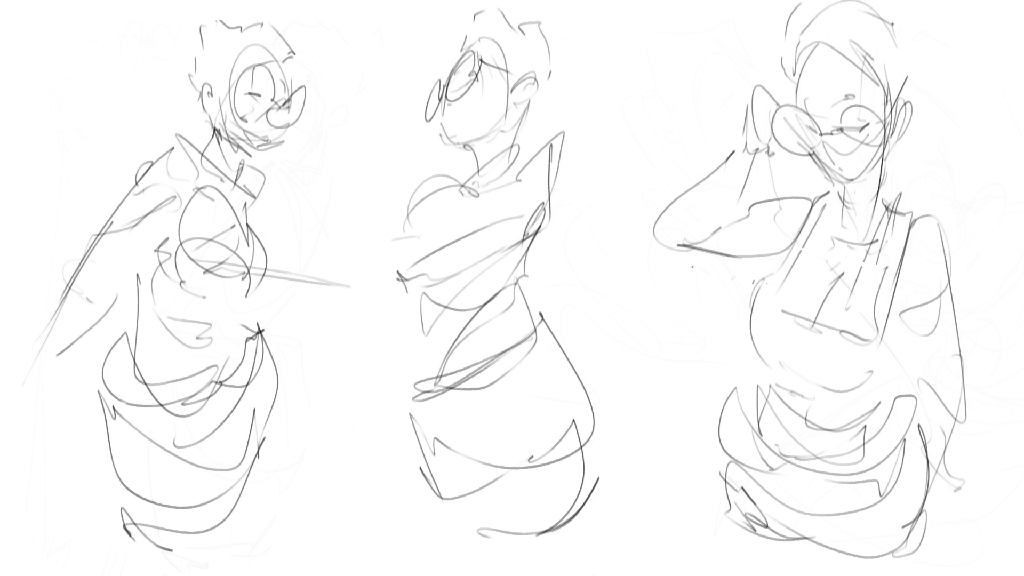
Step: Add a raised arm beside the face and extra hair strokes on top
mouse_move(422, 107)
left_mouse_down()
mouse_move(409, 155)
mouse_move(428, 154)
left_mouse_up()
left_click_drag(354, 247, 390, 278)
left_click_drag(357, 282, 385, 284)
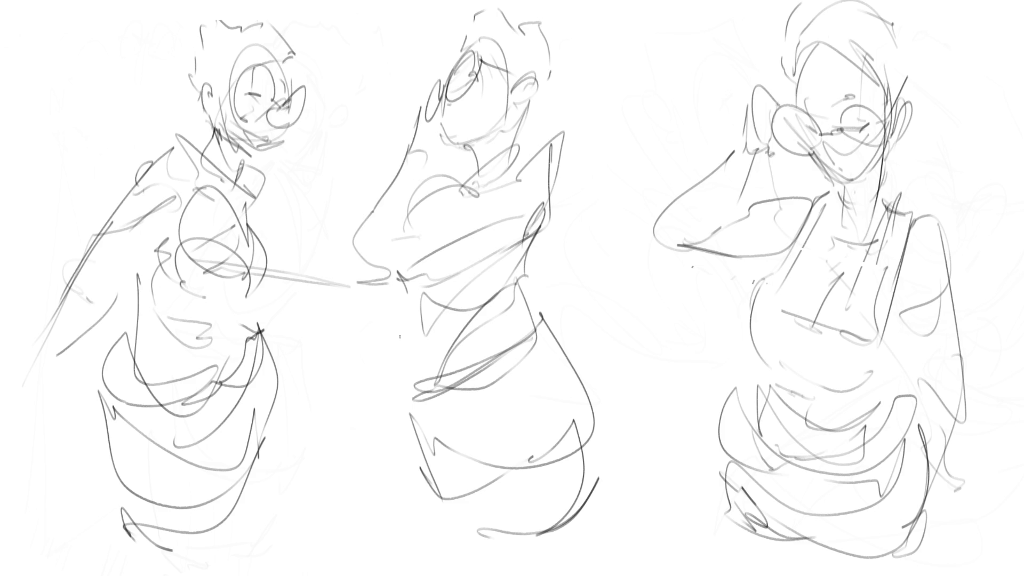
mouse_move(451, 66)
left_mouse_down()
mouse_move(486, 2)
mouse_move(552, 43)
left_mouse_up()
left_click_drag(564, 63, 558, 91)
mouse_move(610, 114)
left_mouse_down()
mouse_move(411, 27)
mouse_move(325, 238)
mouse_move(369, 273)
mouse_move(379, 431)
mouse_move(613, 575)
mouse_move(611, 114)
left_mouse_up()
Step: Shift the selected middle figure to the right and deselect it
key("ctrl+t")
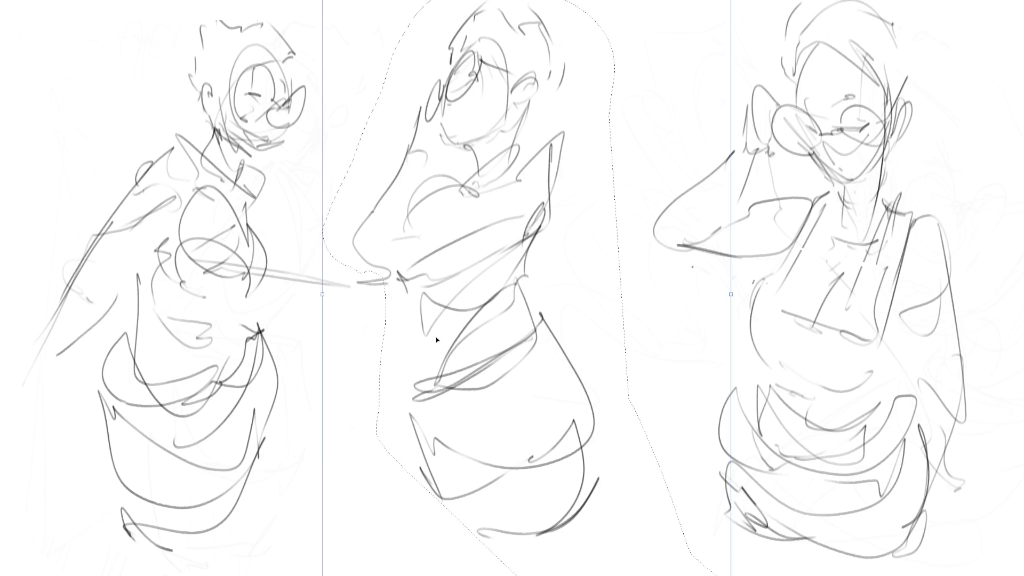
left_click_drag(433, 346, 474, 347)
key("Return")
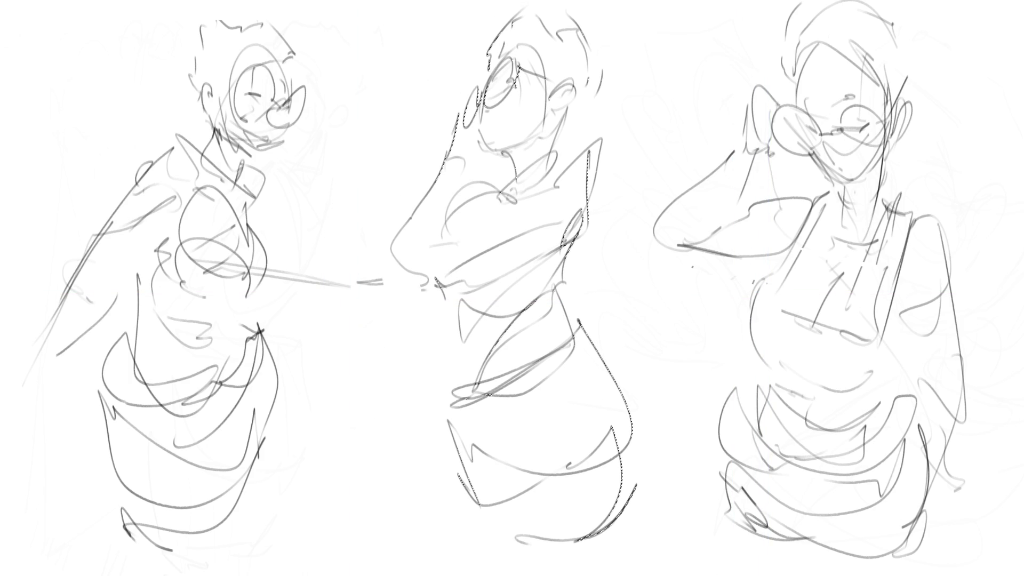
key("ctrl+d")
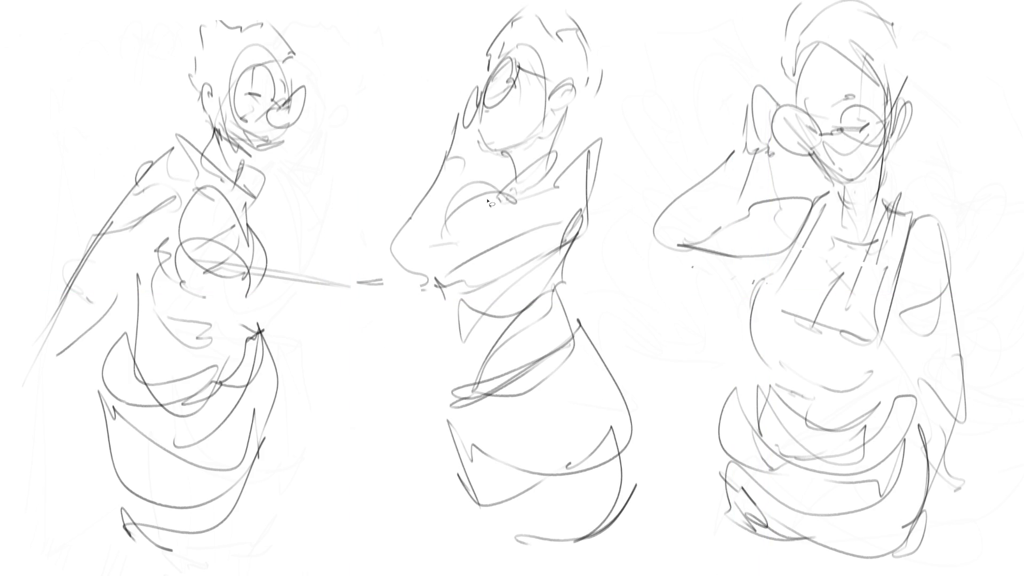
Step: Label the left, middle and right figures 1, 2 and 3, then start fading the sketch lines
key("b")
left_click_drag(315, 38, 326, 35)
mouse_move(322, 26)
left_mouse_down()
mouse_move(307, 43)
mouse_move(330, 61)
left_mouse_up()
left_click_drag(615, 38, 630, 51)
left_click_drag(621, 27, 643, 53)
mouse_move(936, 63)
left_mouse_down()
mouse_move(949, 66)
mouse_move(932, 82)
left_mouse_up()
mouse_move(957, 45)
left_mouse_down()
mouse_move(928, 69)
mouse_move(967, 88)
left_mouse_up()
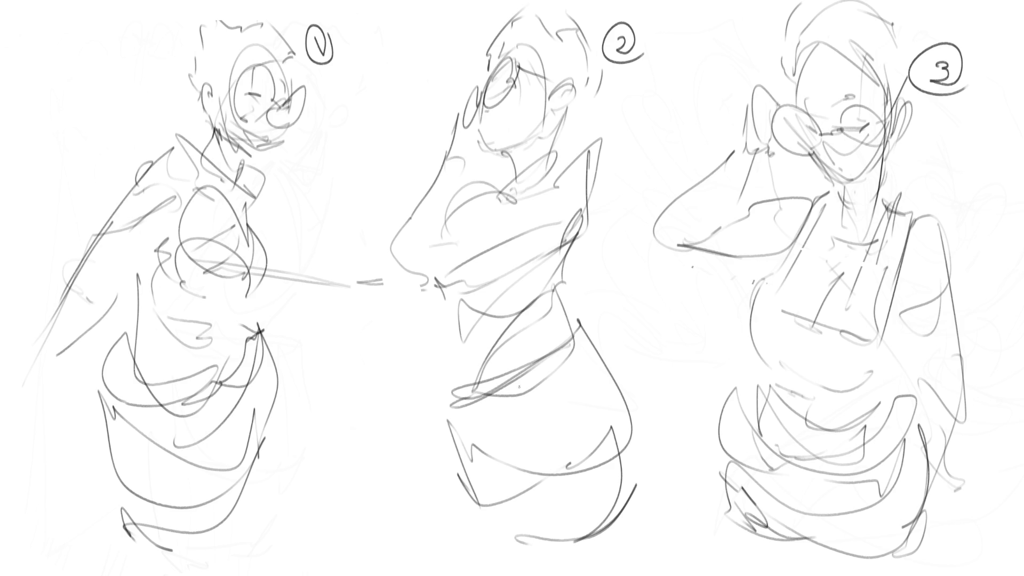
mouse_move(385, 404)
left_mouse_down()
mouse_move(491, 194)
mouse_move(812, 229)
mouse_move(494, 411)
mouse_move(719, 466)
left_mouse_up()
Step: Undo the first fade pass and lighten sketches 3 and 2 again with the eraser
key("ctrl+z")
mouse_move(779, 432)
left_mouse_down()
mouse_move(845, 388)
mouse_move(405, 402)
mouse_move(331, 510)
mouse_move(795, 196)
mouse_move(773, 521)
left_mouse_up()
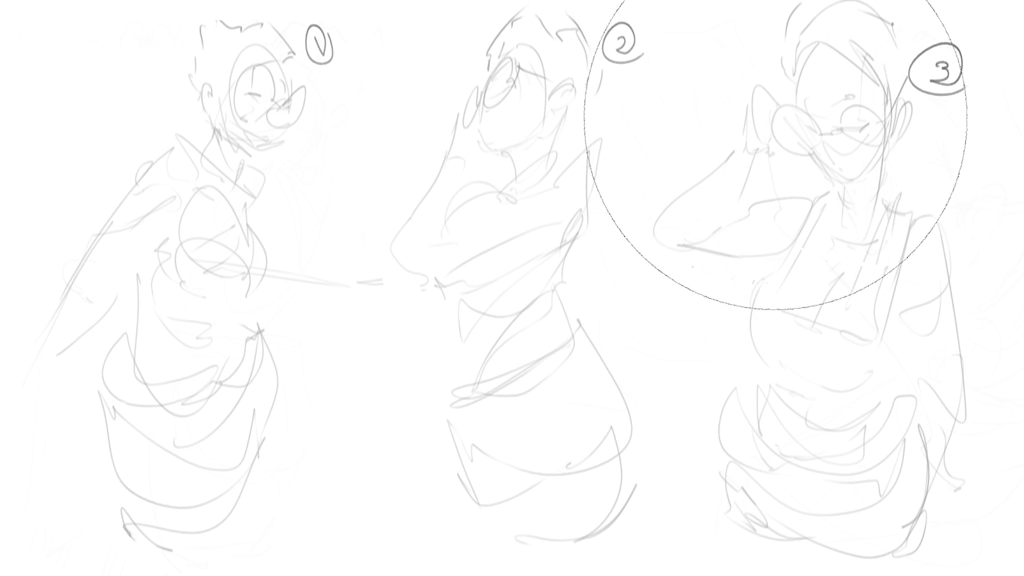
Step: Switch to a small inking brush with the E shortcut
key("e")
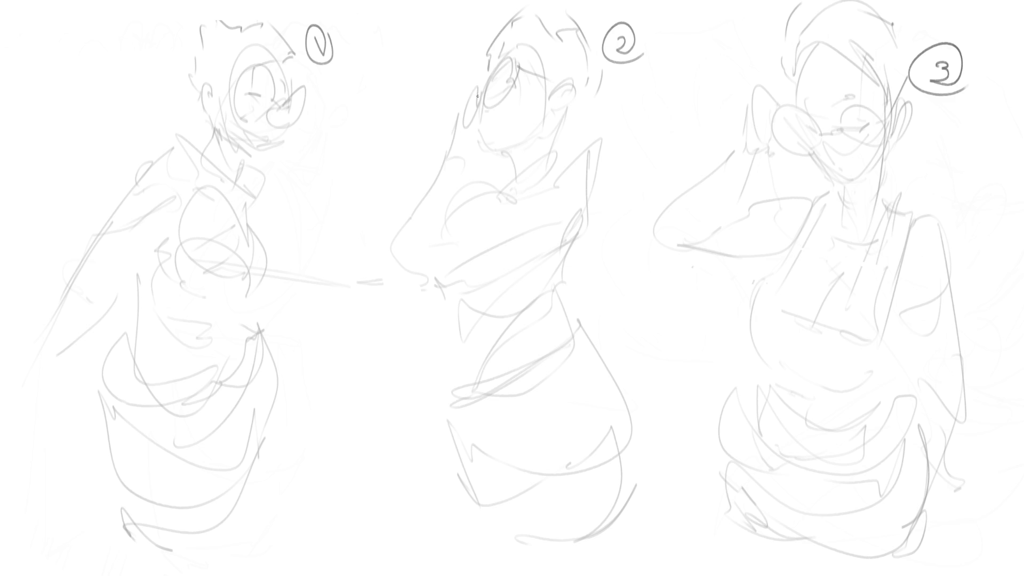
Step: Ink figure 2's face profile, round lens rims, nose bridge and nostril, redoing the right-lens stroke
left_click_drag(476, 85, 465, 123)
mouse_move(476, 83)
left_mouse_down()
mouse_move(480, 105)
mouse_move(509, 99)
mouse_move(520, 64)
mouse_move(500, 60)
mouse_move(490, 104)
mouse_move(516, 75)
mouse_move(511, 59)
mouse_move(497, 60)
left_mouse_up()
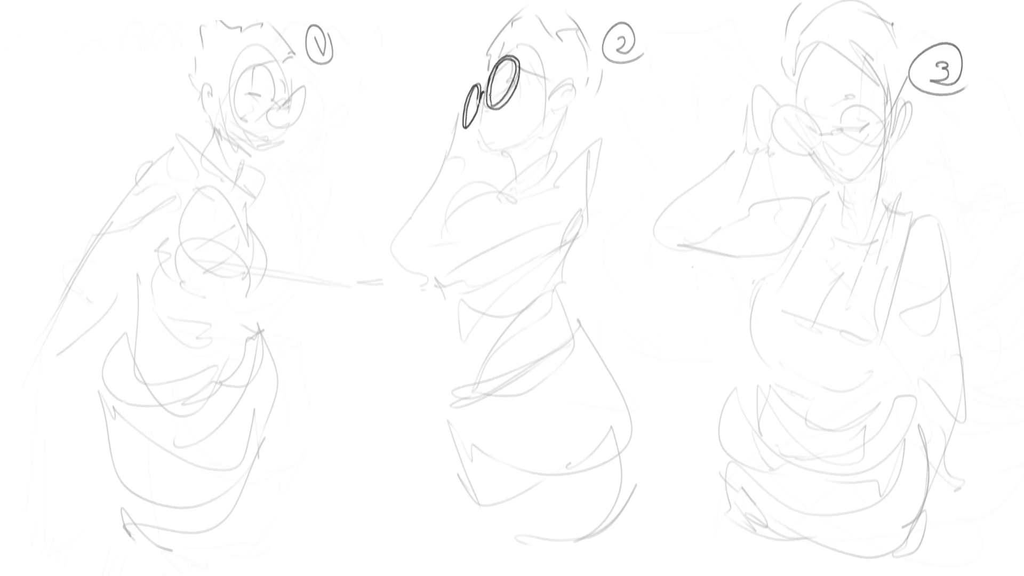
mouse_move(479, 99)
left_mouse_down()
mouse_move(485, 142)
mouse_move(517, 169)
left_mouse_up()
left_click_drag(480, 120, 497, 117)
key("ctrl+z")
left_click_drag(504, 85, 516, 78)
key("ctrl+z")
key("ctrl+z")
mouse_move(503, 66)
left_mouse_down()
mouse_move(521, 52)
mouse_move(485, 91)
mouse_move(501, 52)
mouse_move(522, 40)
mouse_move(541, 54)
mouse_move(546, 94)
left_mouse_up()
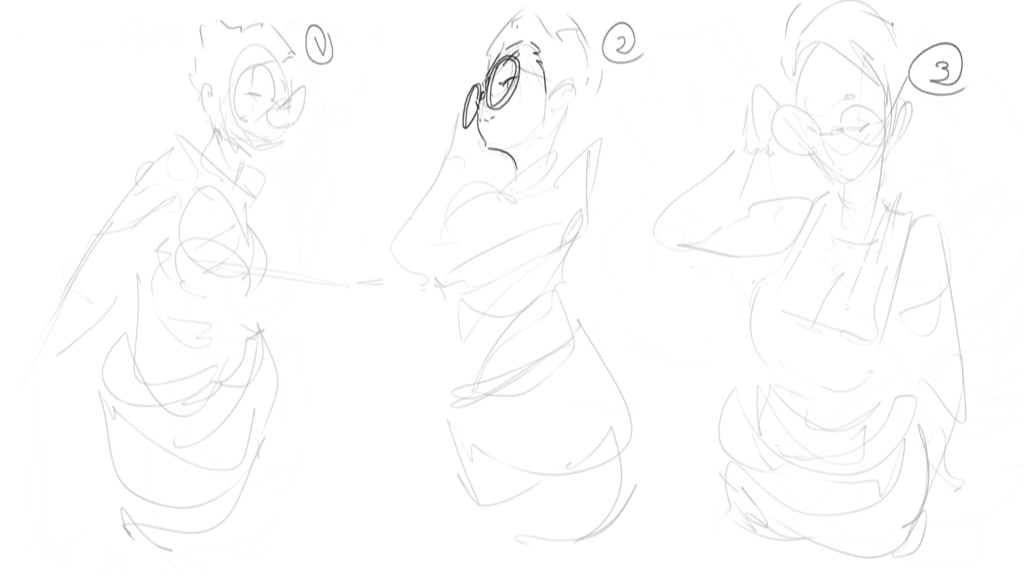
Step: Ink figure 2's spiky hair outline above the glasses, the hairline and the ear detail
mouse_move(487, 64)
left_mouse_down()
mouse_move(495, 27)
mouse_move(548, 8)
mouse_move(566, 9)
mouse_move(590, 39)
left_mouse_up()
key("ctrl+z")
key("ctrl+z")
key("ctrl+z")
left_click_drag(496, 40, 486, 50)
mouse_move(487, 49)
left_mouse_down()
mouse_move(490, 62)
mouse_move(520, 15)
mouse_move(586, 33)
left_mouse_up()
mouse_move(607, 68)
left_mouse_down()
mouse_move(591, 109)
mouse_move(566, 78)
mouse_move(577, 100)
mouse_move(560, 114)
mouse_move(575, 102)
mouse_move(555, 93)
mouse_move(566, 82)
left_mouse_up()
mouse_move(572, 83)
left_mouse_down()
mouse_move(548, 121)
mouse_move(556, 110)
left_mouse_up()
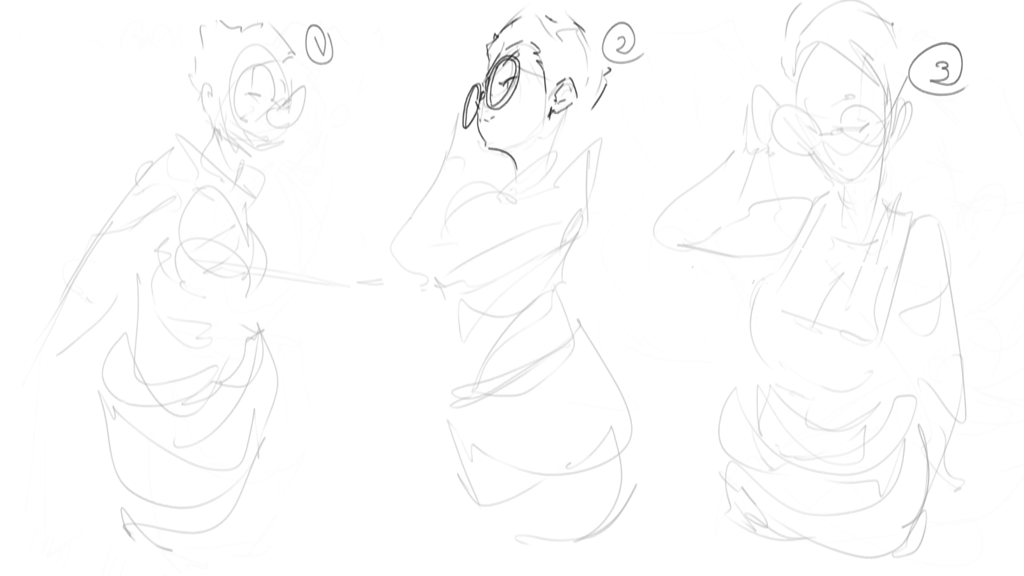
mouse_move(547, 72)
left_mouse_down()
mouse_move(548, 88)
mouse_move(555, 81)
left_mouse_up()
left_click_drag(596, 108, 573, 120)
Step: Ink the neck line below the ear and the jawline, retrying the jaw strokes
left_click_drag(564, 112, 549, 158)
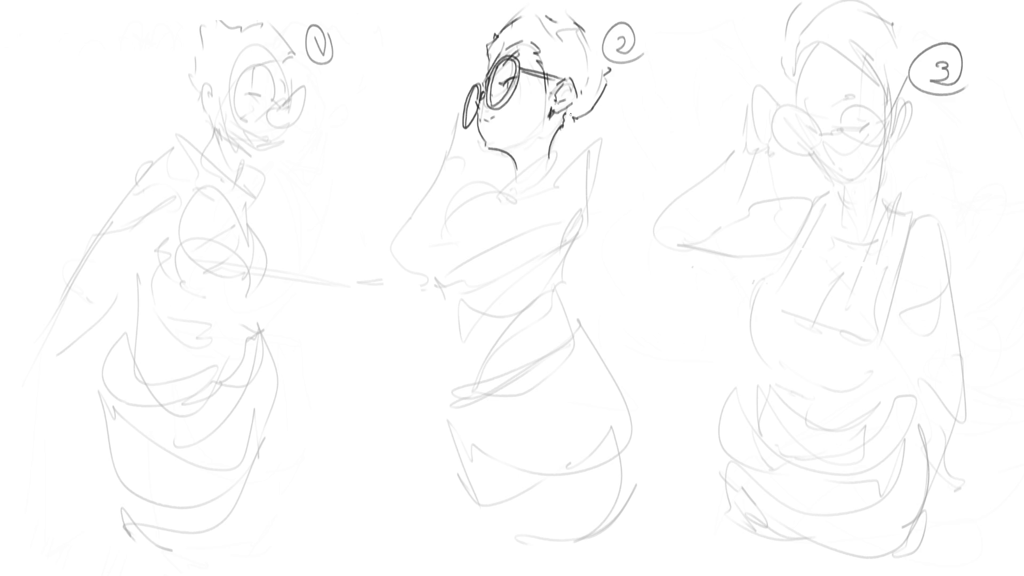
key("ctrl+z")
left_click_drag(562, 121, 550, 159)
left_click_drag(490, 149, 537, 131)
key("ctrl+z")
key("ctrl+z")
key("ctrl+z")
left_click_drag(496, 157, 550, 115)
key("ctrl+z")
key("ctrl+z")
key("ctrl+z")
key("ctrl+z")
key("ctrl+z")
mouse_move(493, 147)
left_mouse_down()
mouse_move(517, 148)
mouse_move(518, 176)
left_mouse_up()
key("ctrl+z")
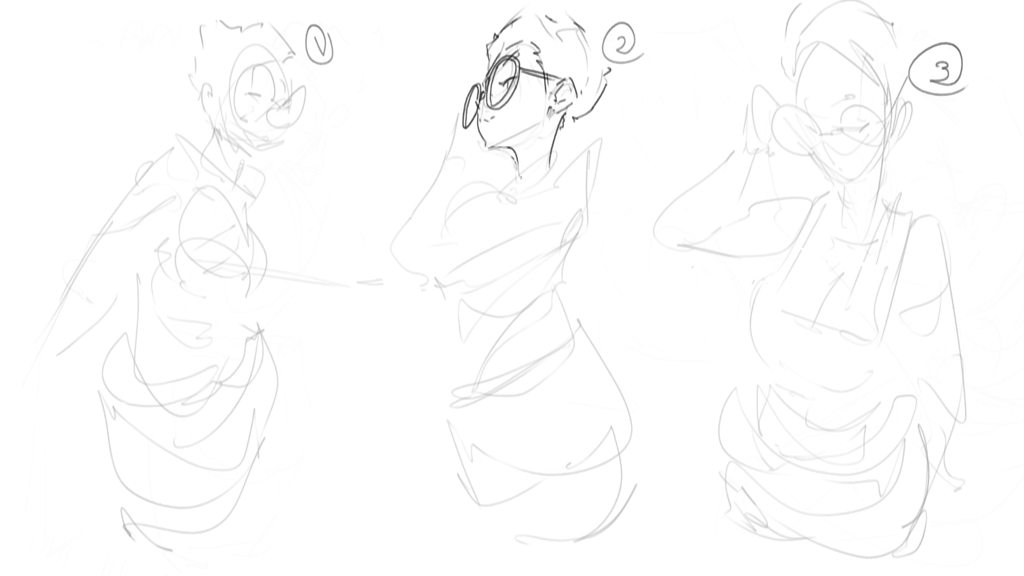
Step: Ink a thin collar band at figure 2's neck, replacing the overly thick strokes
mouse_move(508, 176)
left_mouse_down()
mouse_move(569, 148)
mouse_move(569, 166)
left_mouse_up()
mouse_move(507, 178)
left_mouse_down()
mouse_move(500, 197)
mouse_move(572, 163)
left_mouse_up()
key("ctrl+z")
key("ctrl+z")
key("ctrl+z")
key("ctrl+z")
key("ctrl+z")
mouse_move(552, 162)
left_mouse_down()
mouse_move(494, 182)
mouse_move(560, 167)
left_mouse_up()
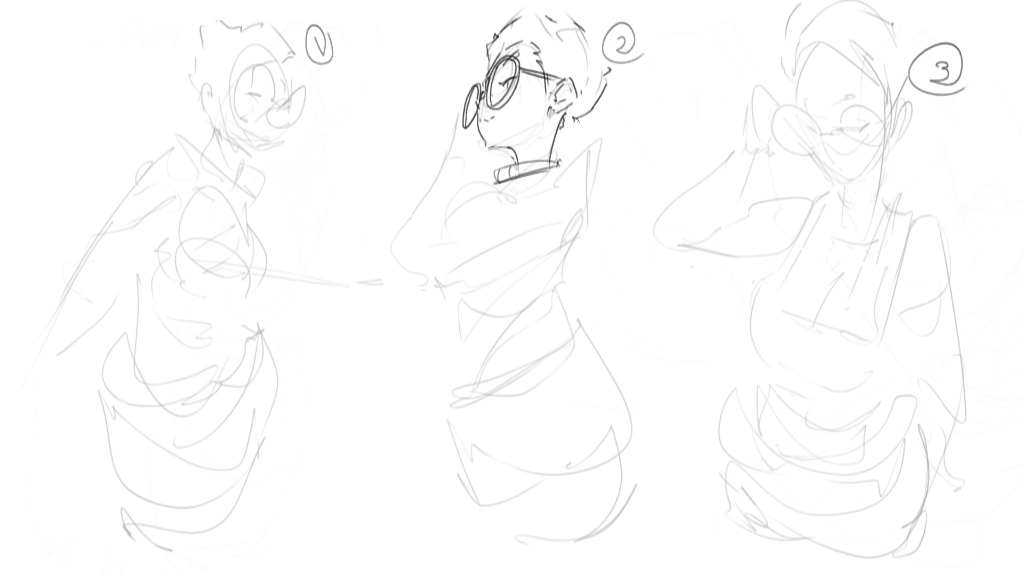
Step: Ink the hand raised to the glasses, its outline curving down past the chin toward the collar
mouse_move(462, 108)
left_mouse_down()
mouse_move(387, 163)
mouse_move(413, 188)
left_mouse_up()
mouse_move(525, 71)
left_mouse_down()
mouse_move(502, 44)
mouse_move(398, 184)
left_mouse_up()
key("ctrl+z")
key("ctrl+z")
left_click_drag(463, 108, 442, 197)
left_click_drag(507, 151, 497, 161)
key("ctrl+z")
key("ctrl+z")
left_click_drag(464, 115, 483, 176)
left_click_drag(525, 68, 560, 161)
key("ctrl+z")
key("ctrl+z")
mouse_move(464, 114)
left_mouse_down()
mouse_move(462, 138)
mouse_move(496, 183)
left_mouse_up()
left_click_drag(520, 67, 577, 156)
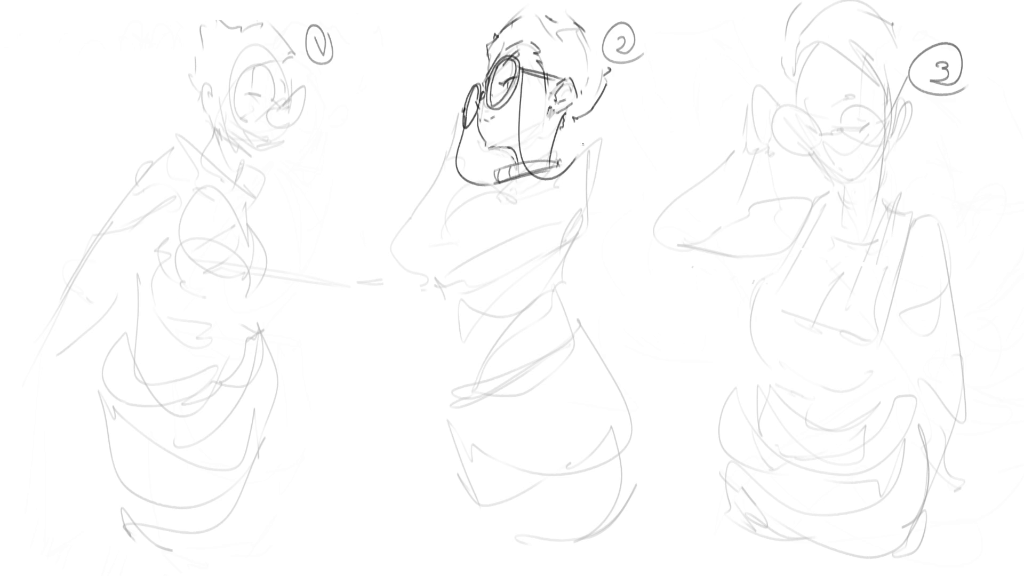
Step: Ink figure 2's chin line down to the collar, retrying the short chin strokes
key("ctrl+z")
left_click_drag(514, 145, 563, 157)
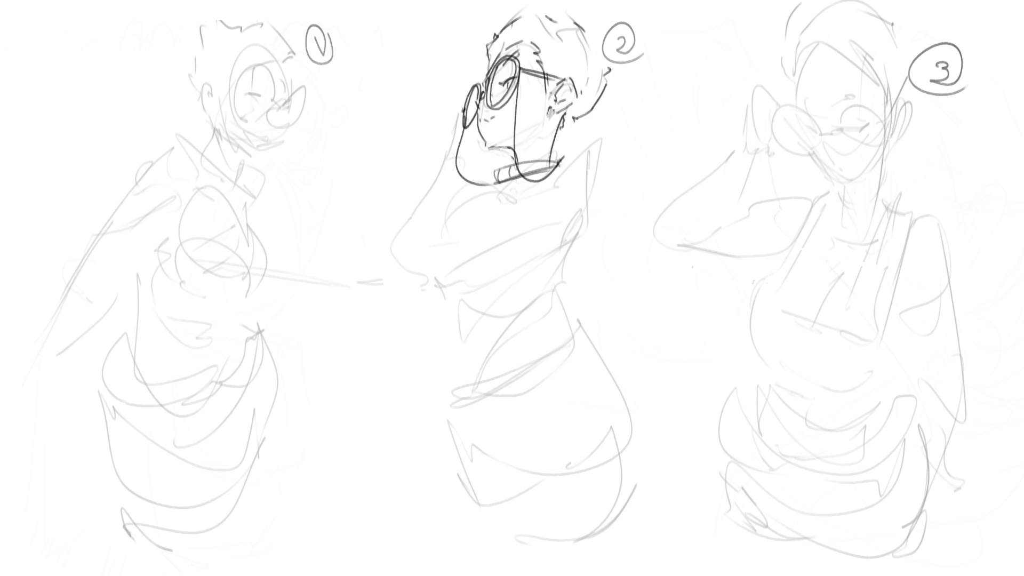
left_click_drag(523, 183, 568, 158)
left_click_drag(555, 171, 602, 198)
key("ctrl+z")
left_click_drag(549, 179, 595, 199)
key("ctrl+z")
mouse_move(530, 190)
left_mouse_down()
mouse_move(565, 160)
mouse_move(580, 221)
left_mouse_up()
Step: Ink the torso line, long upper arm, the arm folded across the chest and its fist
left_click_drag(543, 197, 525, 238)
key("ctrl+z")
mouse_move(546, 193)
left_mouse_down()
mouse_move(531, 205)
mouse_move(521, 259)
left_mouse_up()
left_click_drag(589, 197, 545, 305)
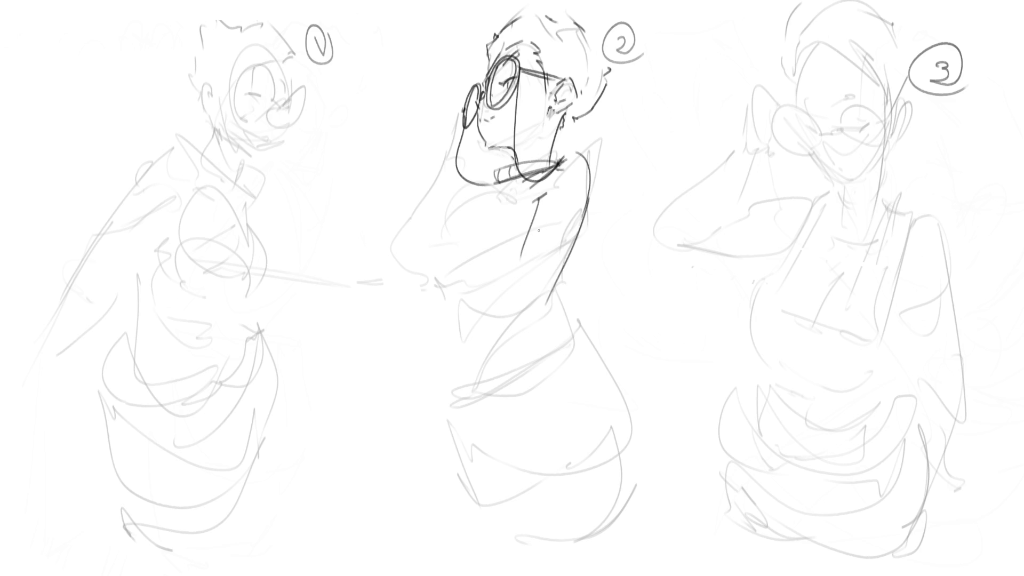
mouse_move(531, 233)
left_mouse_down()
mouse_move(567, 244)
mouse_move(532, 310)
mouse_move(539, 318)
mouse_move(510, 301)
left_mouse_up()
key("ctrl+z")
key("ctrl+z")
key("ctrl+z")
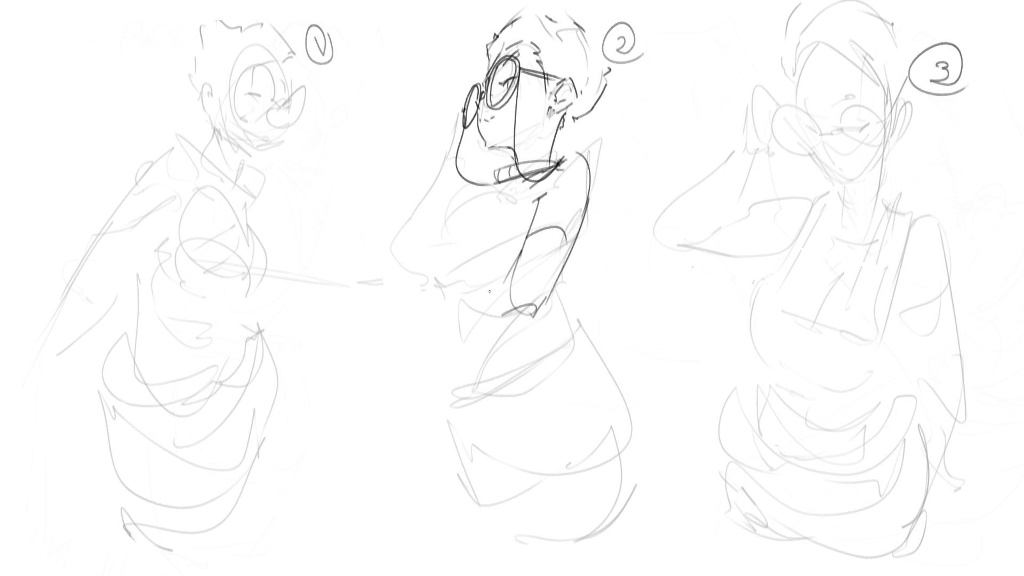
mouse_move(503, 272)
left_mouse_down()
mouse_move(441, 287)
mouse_move(467, 308)
mouse_move(506, 308)
left_mouse_up()
mouse_move(439, 285)
left_mouse_down()
mouse_move(413, 290)
mouse_move(430, 308)
mouse_move(419, 317)
left_mouse_up()
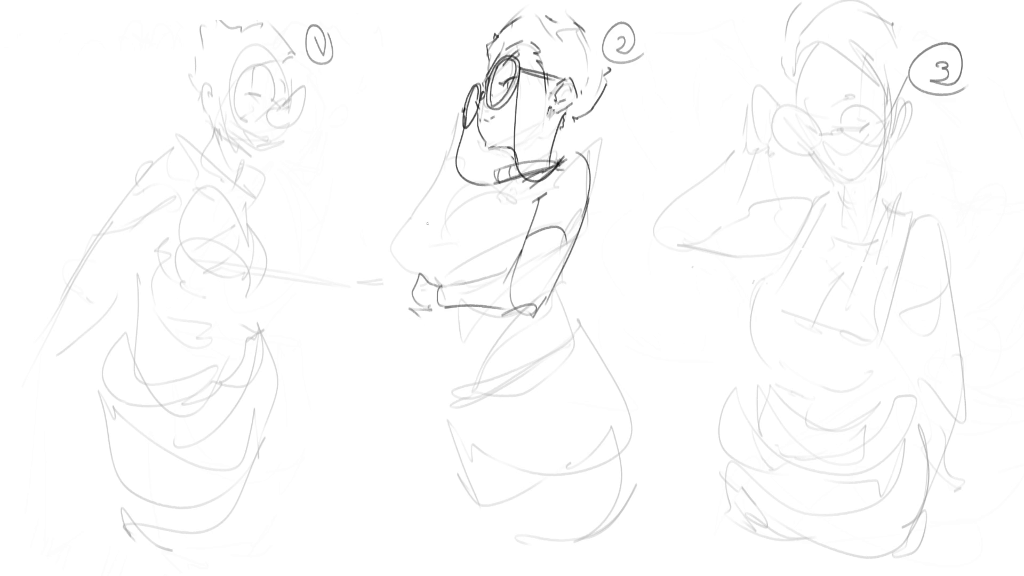
Step: Ink the right and left curves of figure 2's chest above the folded arm
mouse_move(420, 204)
left_mouse_down()
mouse_move(436, 225)
mouse_move(511, 200)
left_mouse_up()
left_click_drag(466, 245, 475, 255)
key("ctrl+z")
key("ctrl+z")
left_click_drag(426, 208, 498, 269)
left_click_drag(426, 207, 418, 275)
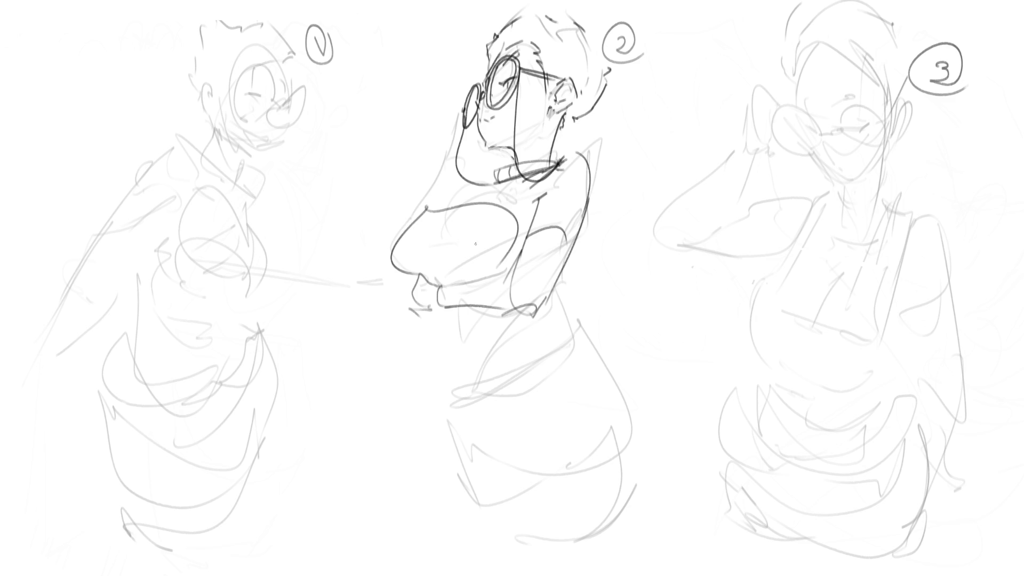
key("ctrl+z")
mouse_move(426, 205)
left_mouse_down()
mouse_move(418, 280)
mouse_move(440, 271)
mouse_move(410, 253)
mouse_move(442, 286)
mouse_move(487, 281)
left_mouse_up()
Step: Try several versions of the chest's top arc, undoing the ones that don't fit
key("ctrl+z")
key("ctrl+z")
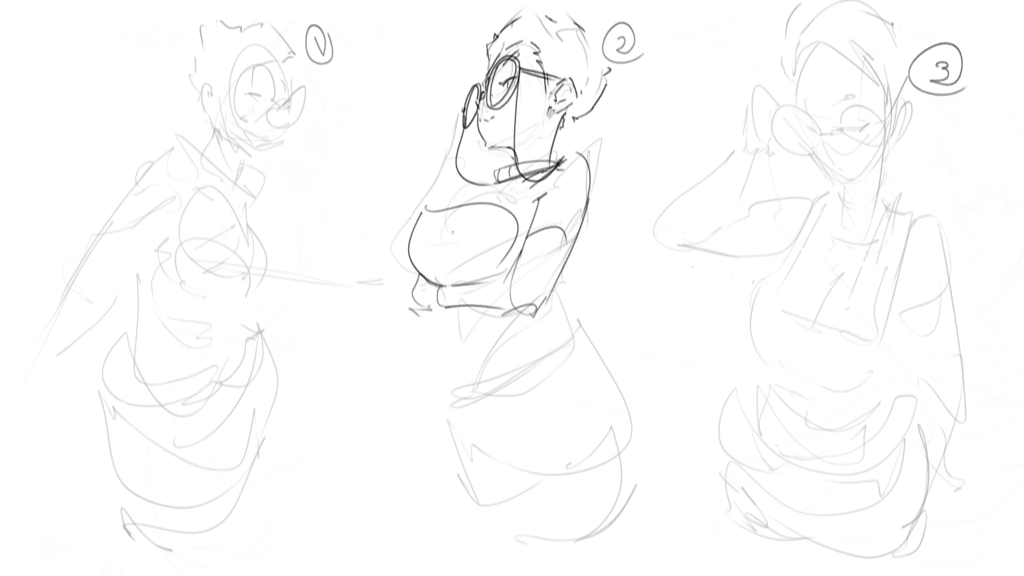
mouse_move(449, 207)
left_mouse_down()
mouse_move(390, 198)
mouse_move(446, 204)
mouse_move(434, 277)
mouse_move(455, 280)
left_mouse_up()
key("ctrl+z")
mouse_move(453, 205)
left_mouse_down()
mouse_move(494, 192)
mouse_move(483, 186)
mouse_move(469, 201)
mouse_move(487, 187)
left_mouse_up()
key("ctrl+z")
key("ctrl+z")
key("ctrl+z")
mouse_move(424, 212)
left_mouse_down()
mouse_move(515, 193)
mouse_move(489, 186)
mouse_move(531, 174)
left_mouse_up()
key("ctrl+z")
key("ctrl+z")
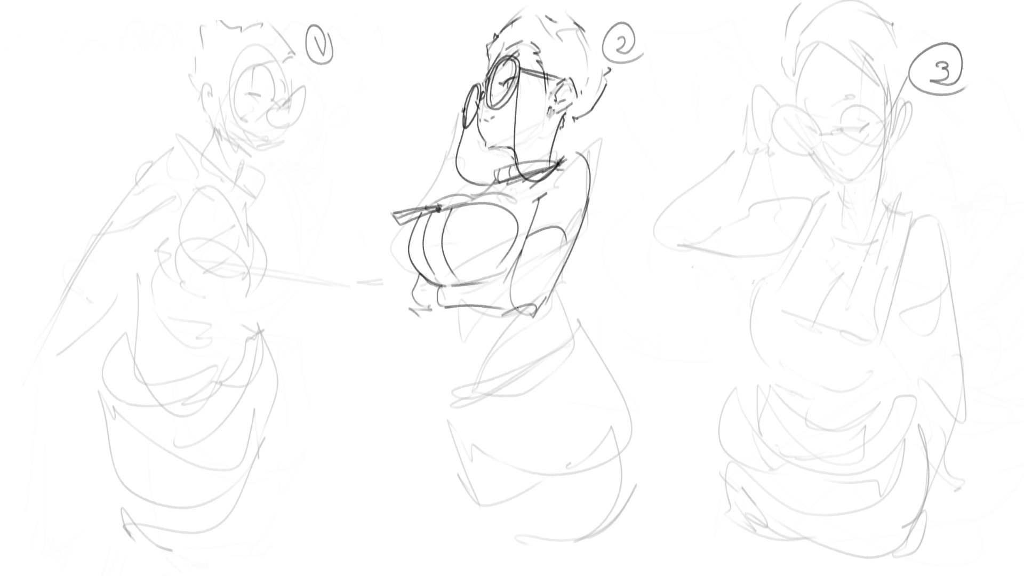
Step: Ink figure 2's right torso edge down to the waist after several retries
left_click_drag(586, 217, 550, 293)
key("ctrl+z")
left_click_drag(589, 211, 556, 303)
key("ctrl+z")
left_click_drag(593, 179, 559, 296)
key("ctrl+z")
left_click_drag(588, 219, 550, 318)
key("ctrl+z")
left_click_drag(587, 215, 541, 326)
key("ctrl+z")
left_click_drag(570, 274, 559, 299)
mouse_move(566, 260)
left_mouse_down()
mouse_move(550, 319)
mouse_move(557, 342)
left_mouse_up()
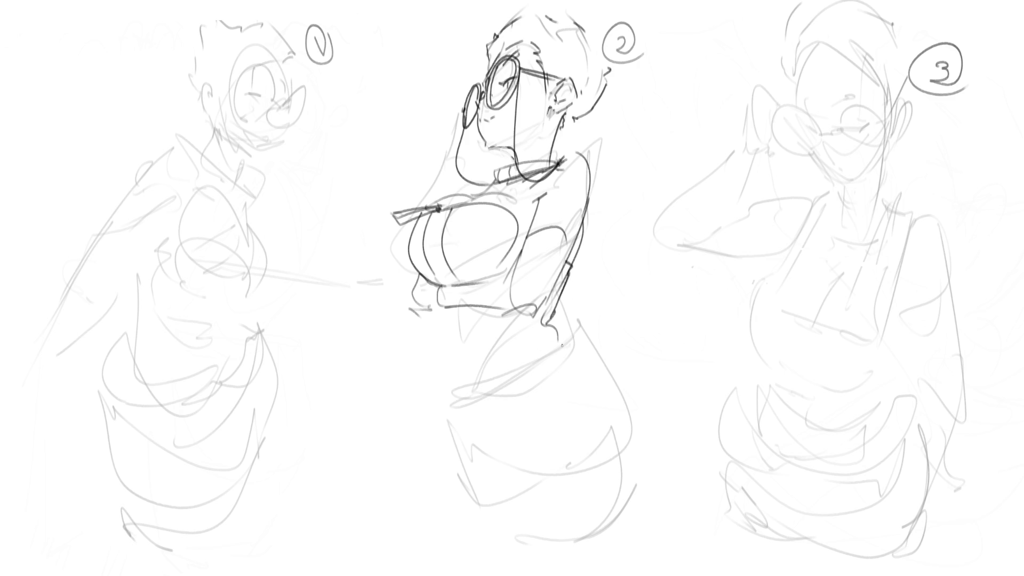
Step: Add hand strokes below the torso and vertical waist lines ending in a hip curve
mouse_move(540, 326)
left_mouse_down()
mouse_move(489, 384)
mouse_move(513, 367)
left_mouse_up()
mouse_move(548, 347)
left_mouse_down()
mouse_move(487, 385)
mouse_move(563, 374)
left_mouse_up()
left_click_drag(438, 306, 451, 345)
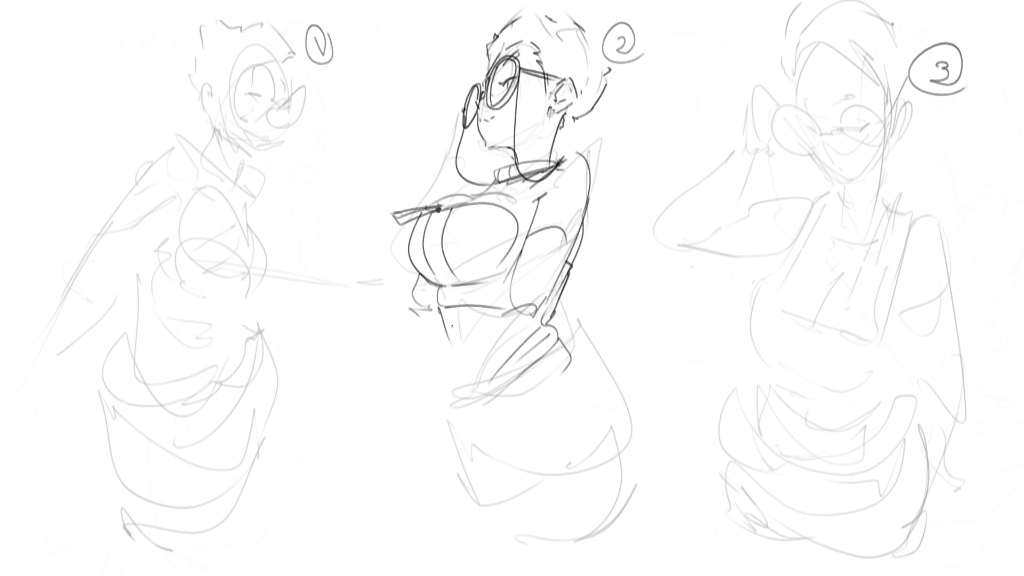
left_click_drag(450, 308, 460, 345)
left_click_drag(470, 310, 470, 405)
key("ctrl+z")
left_click_drag(462, 311, 458, 438)
key("ctrl+z")
left_click_drag(462, 313, 463, 445)
left_click_drag(443, 329, 488, 465)
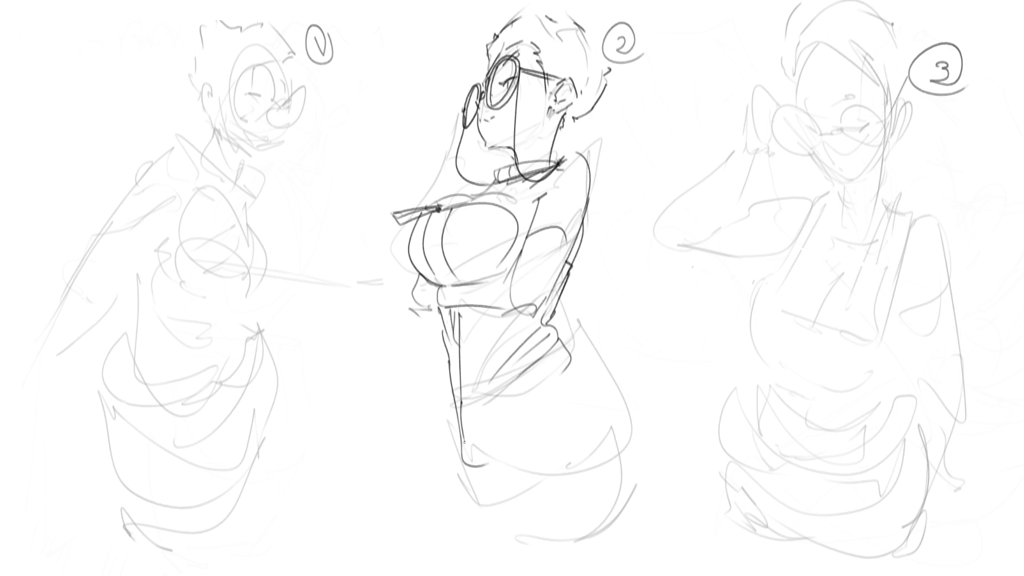
Step: Sketch the arm reaching down to the hip and the hand holding a hatched box-shaped book
mouse_move(451, 423)
left_mouse_down()
mouse_move(460, 433)
mouse_move(619, 356)
mouse_move(595, 347)
left_mouse_up()
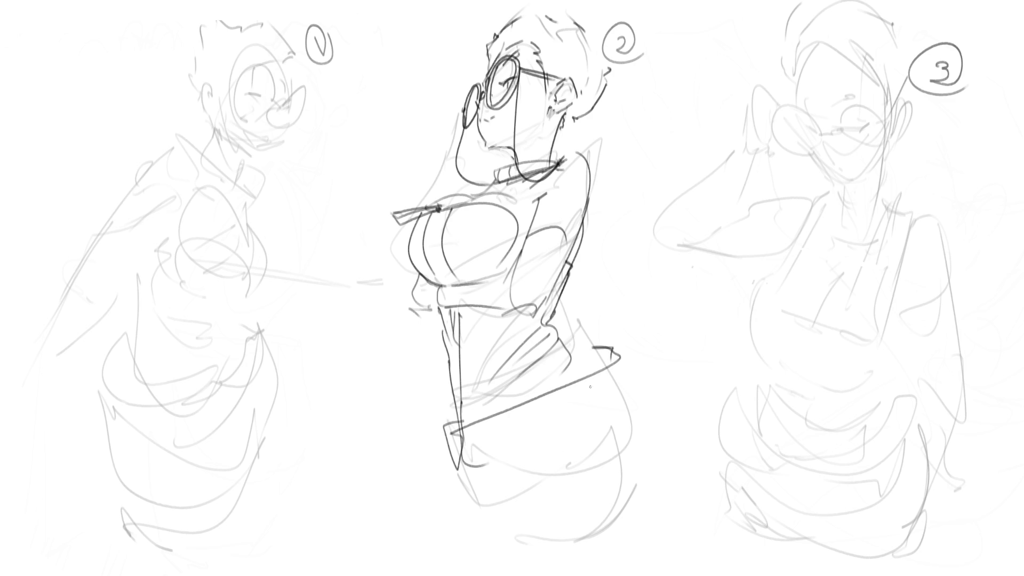
mouse_move(448, 401)
left_mouse_down()
mouse_move(441, 465)
mouse_move(460, 443)
mouse_move(464, 510)
left_mouse_up()
key("ctrl+z")
left_click_drag(440, 466, 453, 492)
mouse_move(460, 444)
left_mouse_down()
mouse_move(452, 489)
mouse_move(469, 495)
left_mouse_up()
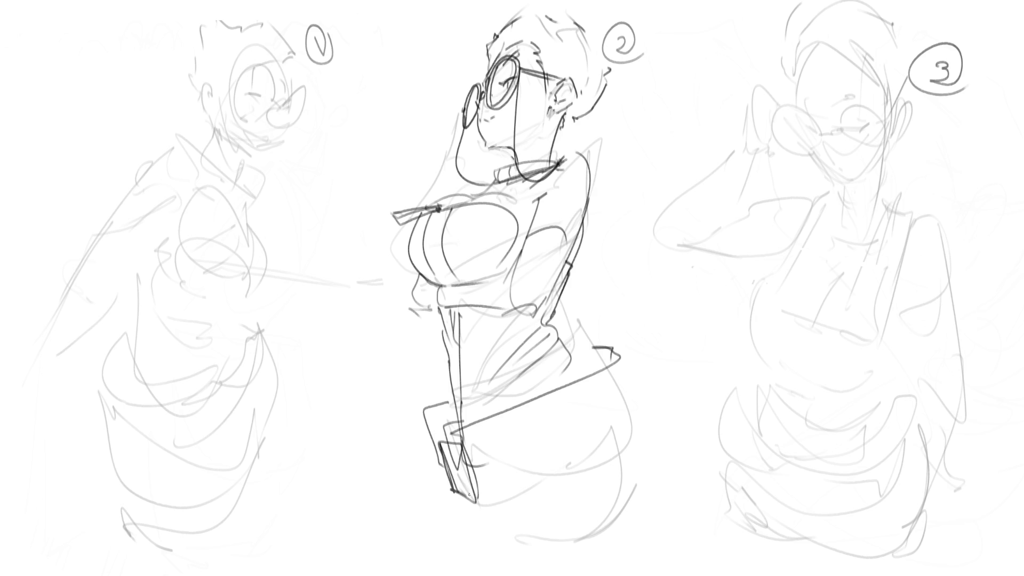
left_click_drag(445, 446, 465, 460)
mouse_move(445, 454)
left_mouse_down()
mouse_move(472, 494)
mouse_move(451, 481)
left_mouse_up()
left_click_drag(455, 486, 467, 490)
left_click_drag(428, 444, 438, 459)
left_click_drag(430, 460, 448, 490)
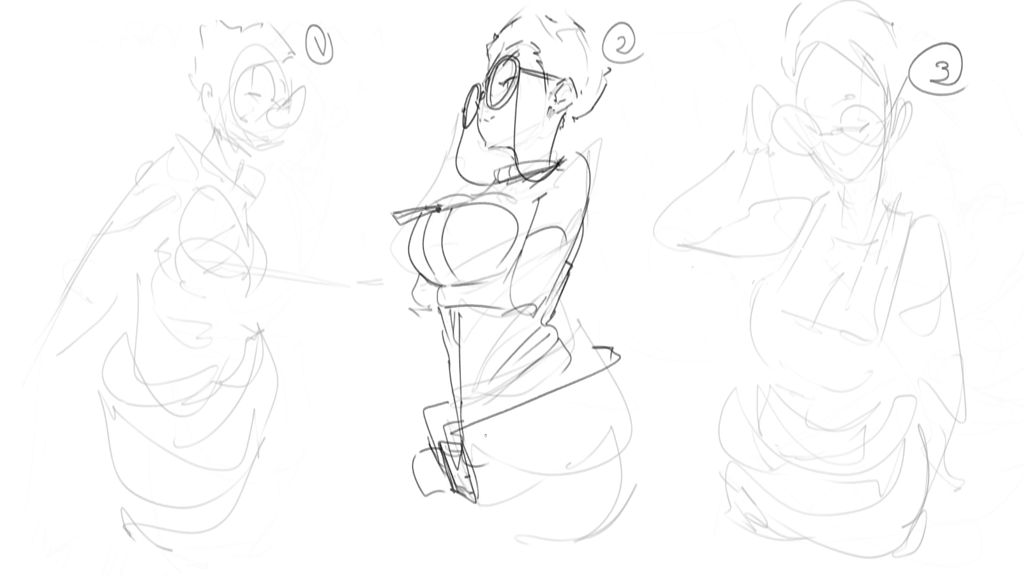
Step: Draw the belt band across the hip with its top, right and lower edges
mouse_move(471, 451)
left_mouse_down()
mouse_move(634, 378)
mouse_move(480, 448)
mouse_move(614, 394)
mouse_move(629, 445)
left_mouse_up()
key("ctrl+z")
left_click_drag(486, 480, 616, 451)
left_click_drag(579, 357, 593, 365)
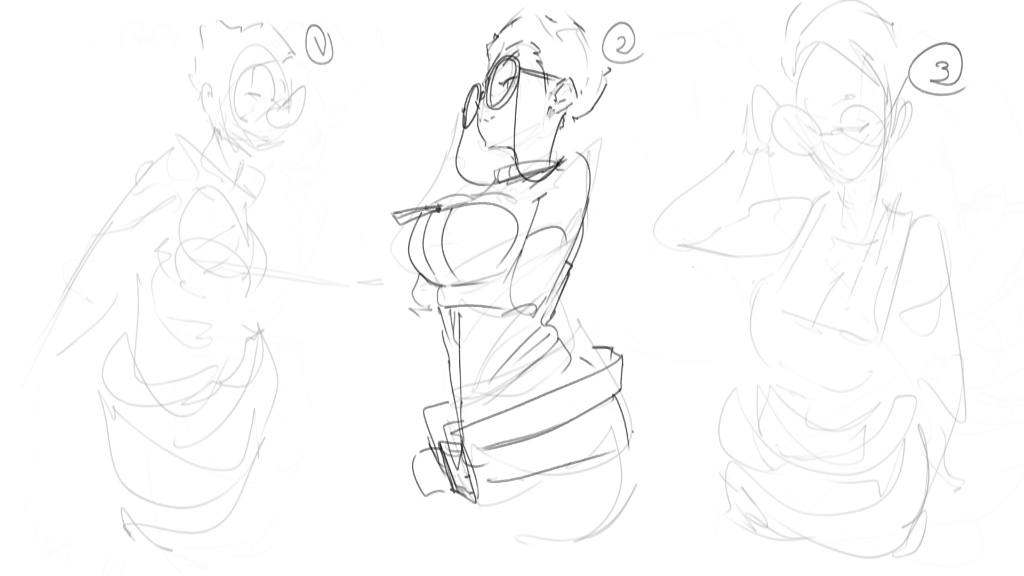
Step: Refine the belt's right side and lower edge, extending it into the hip curve
mouse_move(617, 392)
left_mouse_down()
mouse_move(627, 429)
mouse_move(490, 473)
left_mouse_up()
mouse_move(613, 447)
left_mouse_down()
mouse_move(485, 483)
mouse_move(598, 441)
left_mouse_up()
key("ctrl+z")
mouse_move(616, 376)
left_mouse_down()
mouse_move(637, 424)
mouse_move(641, 541)
left_mouse_up()
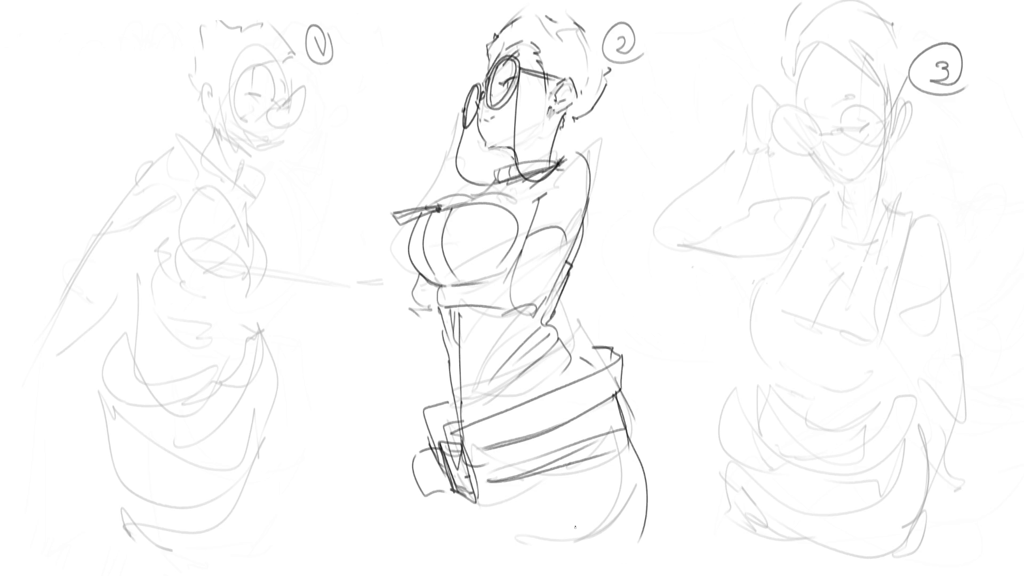
Step: Draw the lower-leg contours below the book, undoing and redoing trial strokes
mouse_move(451, 492)
left_mouse_down()
mouse_move(466, 558)
mouse_move(445, 573)
left_mouse_up()
left_click_drag(502, 511, 483, 572)
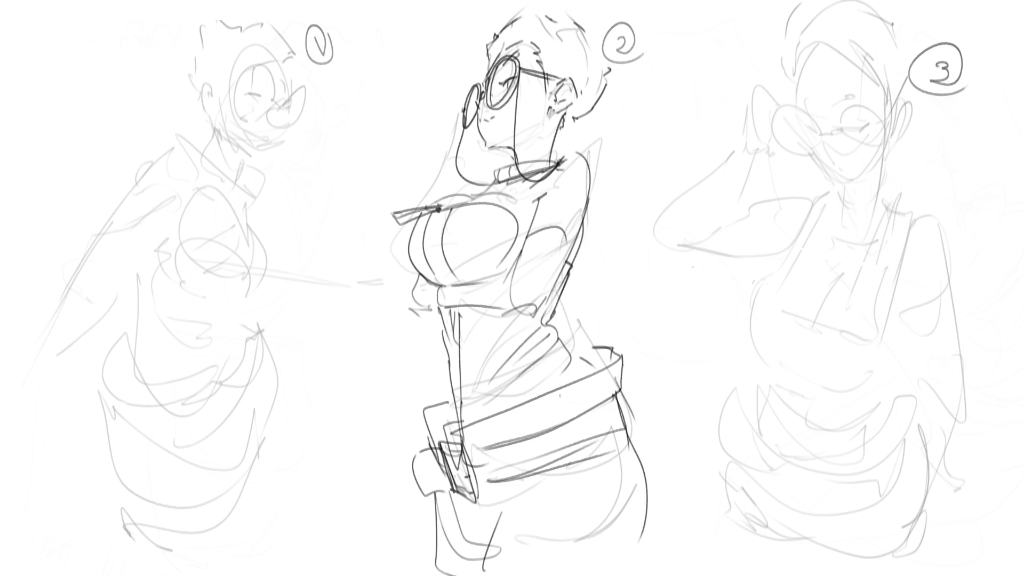
key("ctrl+z")
key("ctrl+z")
key("ctrl+z")
key("ctrl+shift+z")
key("ctrl+shift+z")
left_click_drag(517, 498, 479, 573)
left_click_drag(428, 510, 459, 570)
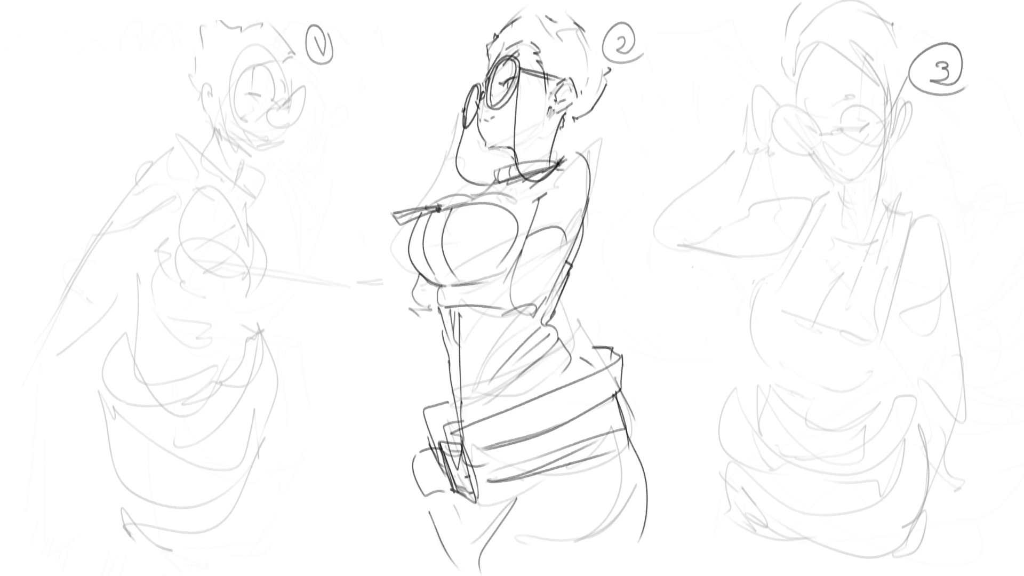
key("ctrl+z")
Step: Extend the right hip contour and a leg line below the book to the canvas bottom
left_click_drag(454, 503, 540, 559)
mouse_move(550, 517)
left_mouse_down()
mouse_move(538, 559)
mouse_move(632, 537)
mouse_move(632, 575)
left_mouse_up()
key("ctrl+z")
key("ctrl+z")
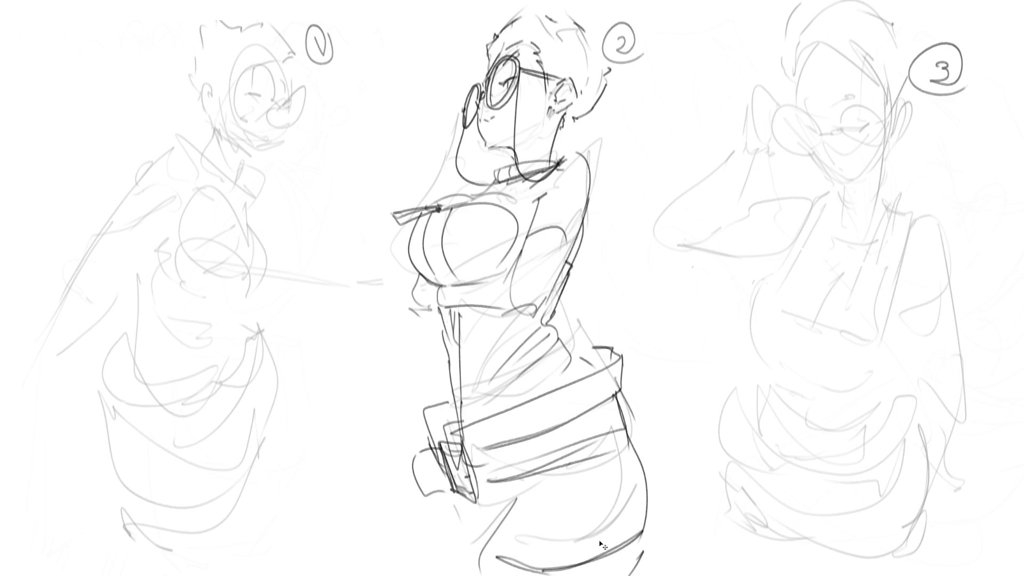
key("ctrl+z")
key("ctrl+z")
mouse_move(636, 529)
left_mouse_down()
mouse_move(648, 563)
mouse_move(622, 573)
left_mouse_up()
mouse_move(440, 493)
left_mouse_down()
mouse_move(457, 572)
mouse_move(479, 541)
mouse_move(465, 575)
left_mouse_up()
key("ctrl+z")
key("ctrl+z")
key("ctrl+z")
key("ctrl+z")
key("ctrl+z")
left_click_drag(433, 495, 469, 569)
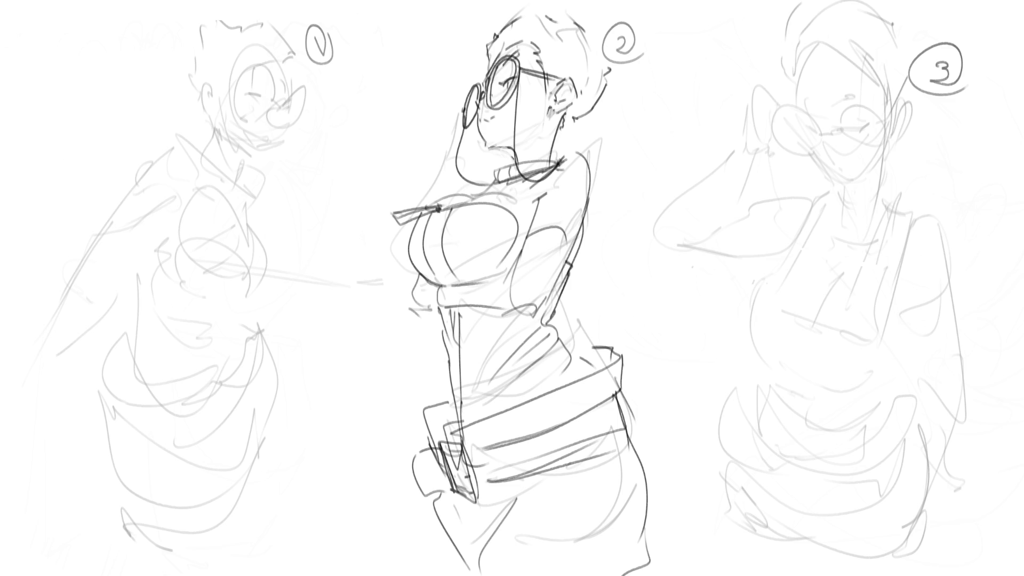
Step: Darken the waist line and sketch the raised hand's fingers and bangles beside the glasses
left_click_drag(472, 308, 479, 401)
mouse_move(459, 105)
left_mouse_down()
mouse_move(449, 77)
mouse_move(463, 102)
mouse_move(435, 90)
mouse_move(455, 110)
mouse_move(437, 123)
mouse_move(451, 128)
mouse_move(461, 111)
mouse_move(442, 137)
mouse_move(460, 113)
mouse_move(443, 147)
mouse_move(430, 140)
left_mouse_up()
mouse_move(445, 150)
left_mouse_down()
mouse_move(459, 141)
mouse_move(453, 176)
left_mouse_up()
mouse_move(424, 129)
left_mouse_down()
mouse_move(424, 182)
mouse_move(421, 157)
mouse_move(380, 208)
mouse_move(361, 211)
mouse_move(399, 221)
mouse_move(422, 194)
mouse_move(486, 177)
left_mouse_up()
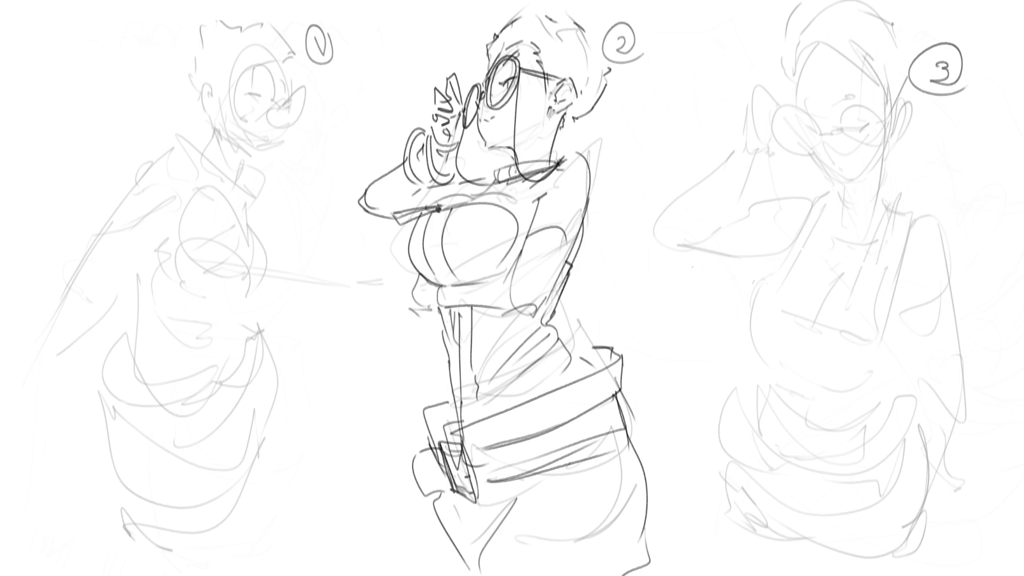
Step: Retrace the chest's left edge with a single clean stroke and darken the neck line
left_click_drag(394, 248, 413, 274)
left_click_drag(413, 271, 419, 276)
mouse_move(393, 245)
left_mouse_down()
mouse_move(411, 267)
mouse_move(415, 311)
left_mouse_up()
key("ctrl+z")
key("ctrl+z")
key("ctrl+z")
mouse_move(396, 256)
left_mouse_down()
mouse_move(413, 271)
mouse_move(402, 306)
left_mouse_up()
mouse_move(557, 120)
left_mouse_down()
mouse_move(553, 154)
mouse_move(491, 148)
left_mouse_up()
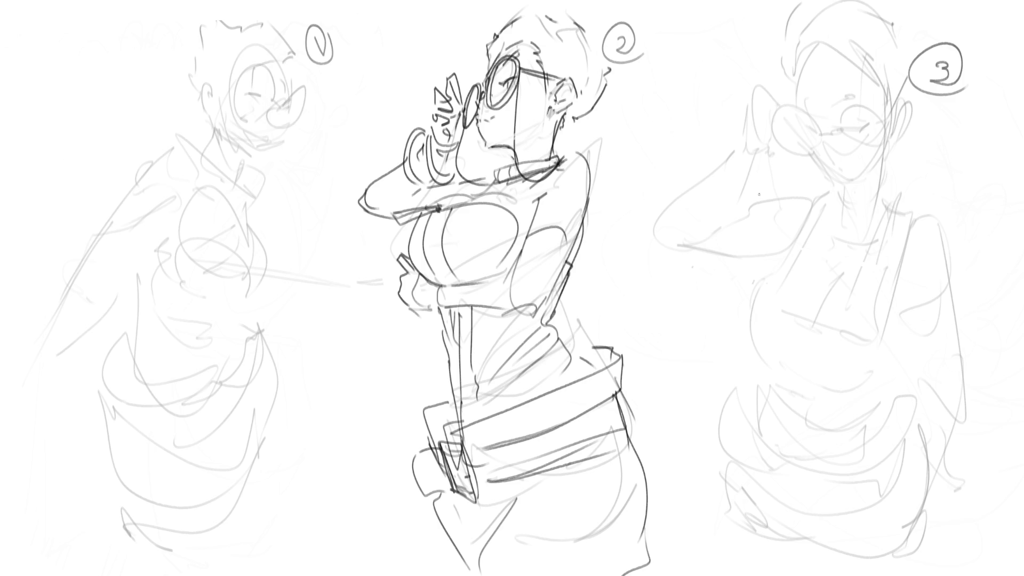
Step: Mirror the canvas, select the whole middle figure, and nudge and slightly rotate it
key("m")
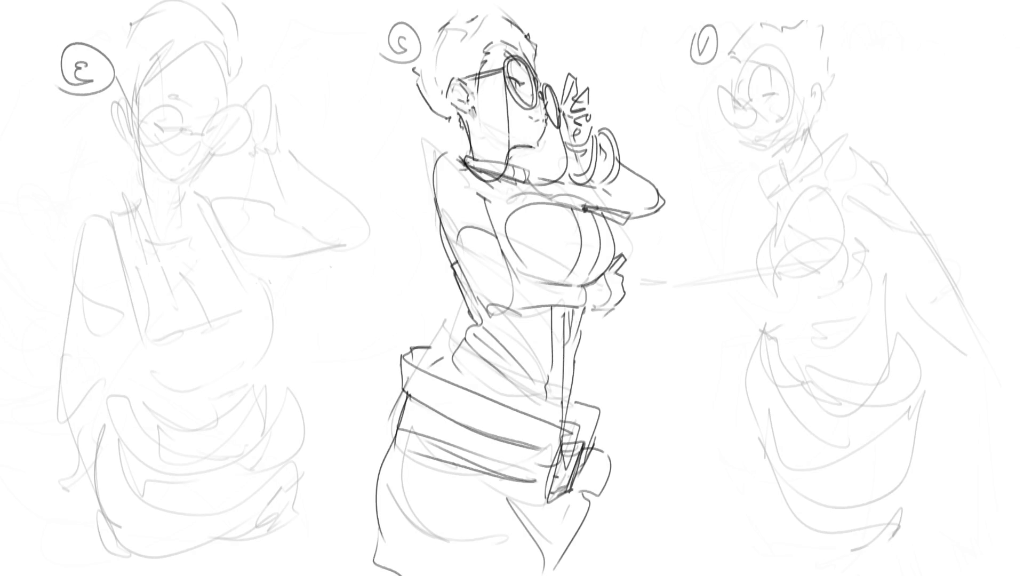
left_click_drag(496, 275, 695, 575)
left_click_drag(807, 172, 811, 181)
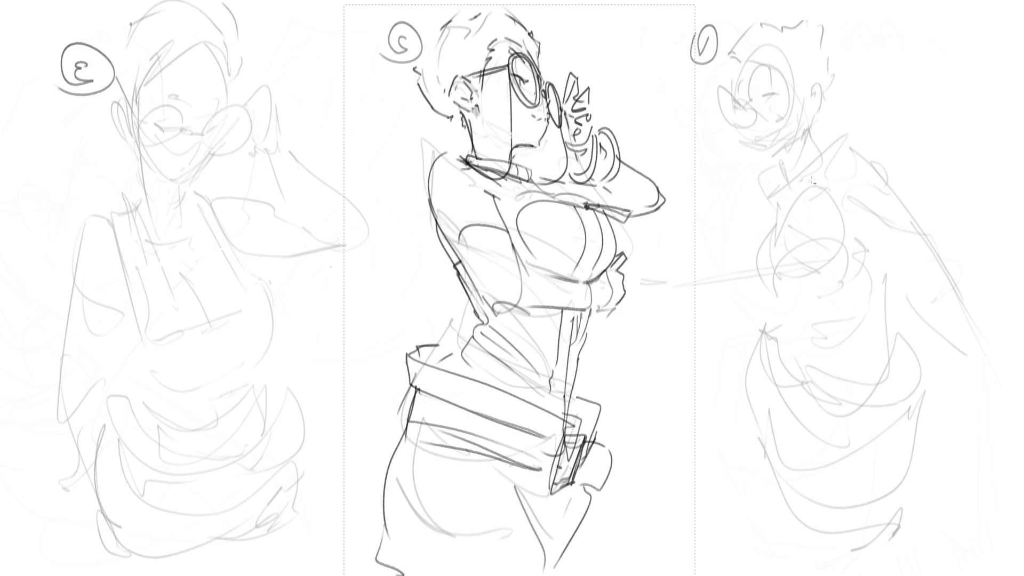
Step: Commit the shifted, slightly rotated position of figure 2
key("Return")
Step: Flip the canvas with M until the view is unmirrored again
key("m")
key("m")
key("m")
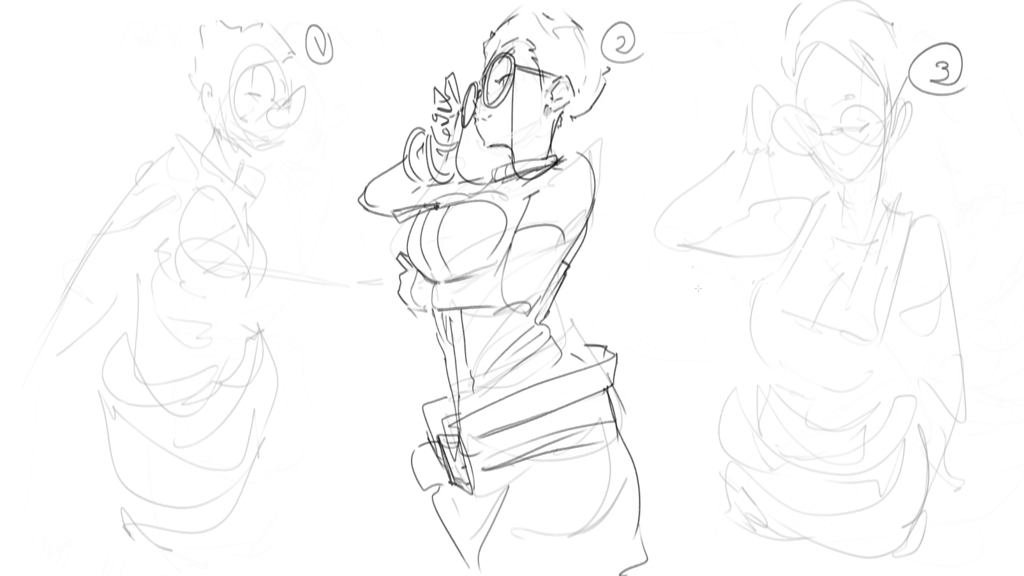
key("m")
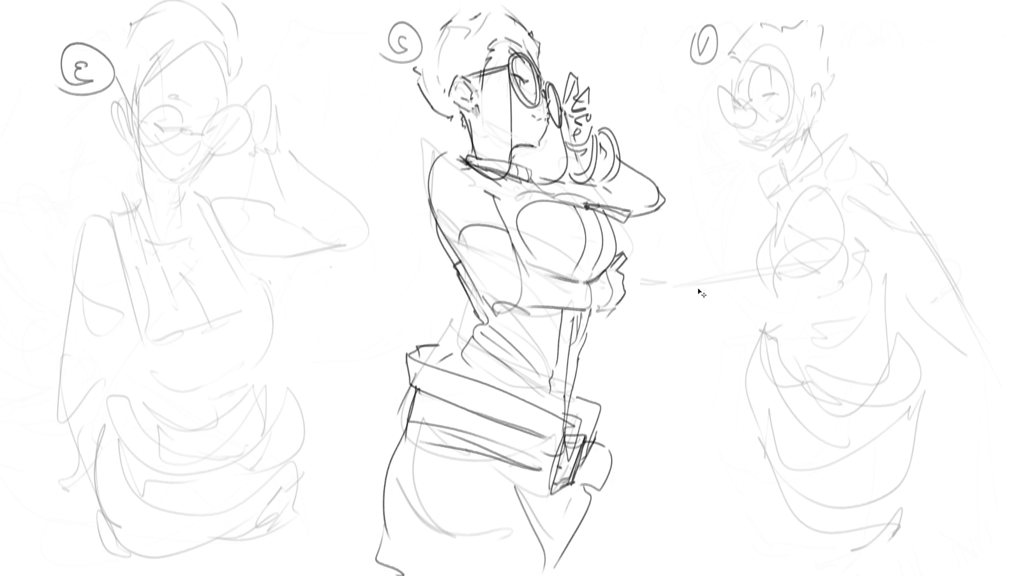
key("m")
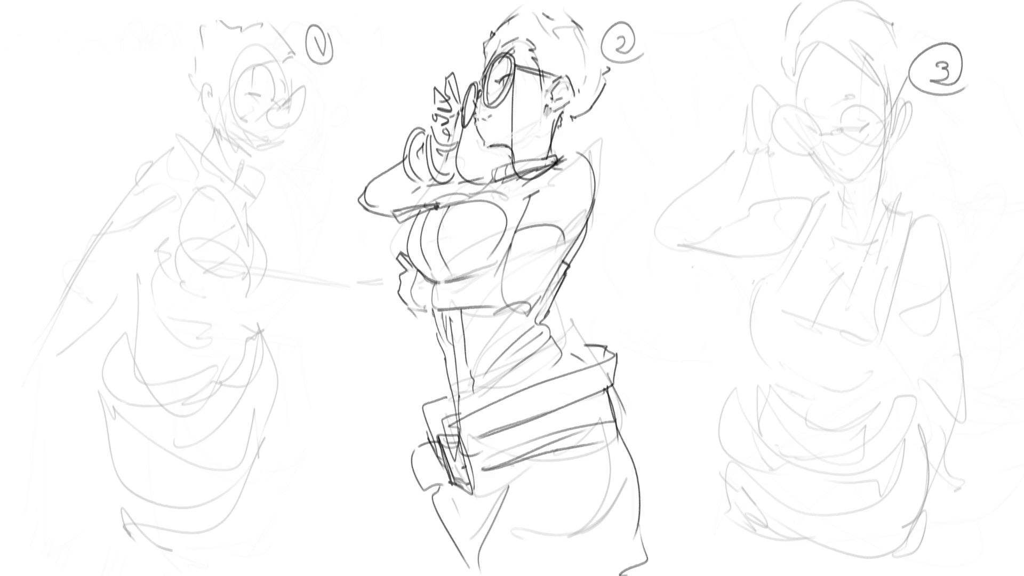
Step: Add a dark stroke to the middle figure's hair
left_click_drag(538, 5, 491, 30)
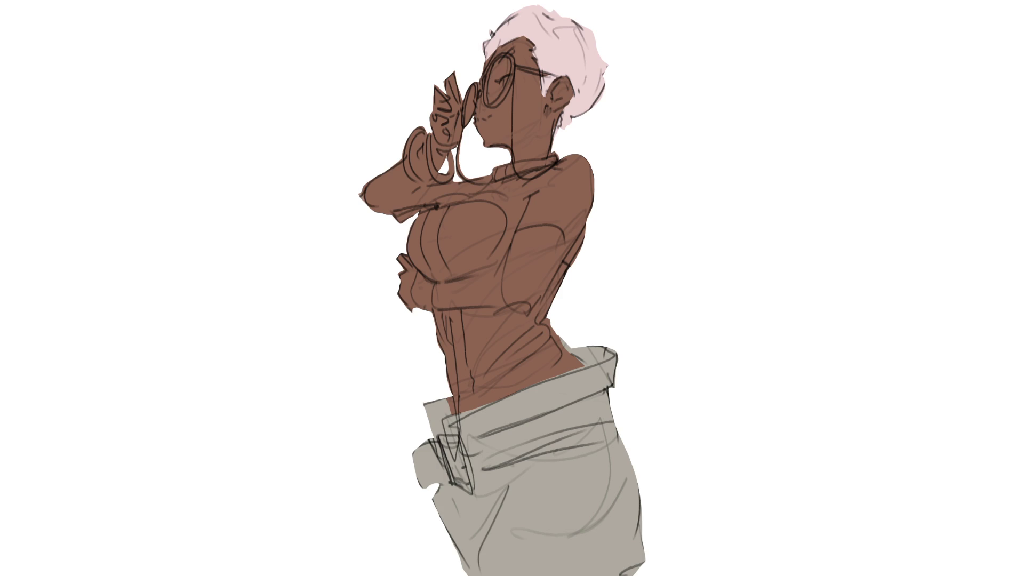
Step: Paint a dark pouch at the left hip and a dark belt, patching the buckle area in trouser grey
mouse_move(425, 440)
left_mouse_down()
mouse_move(416, 469)
mouse_move(430, 462)
mouse_move(411, 469)
mouse_move(425, 462)
mouse_move(427, 438)
mouse_move(460, 478)
mouse_move(463, 469)
left_mouse_up()
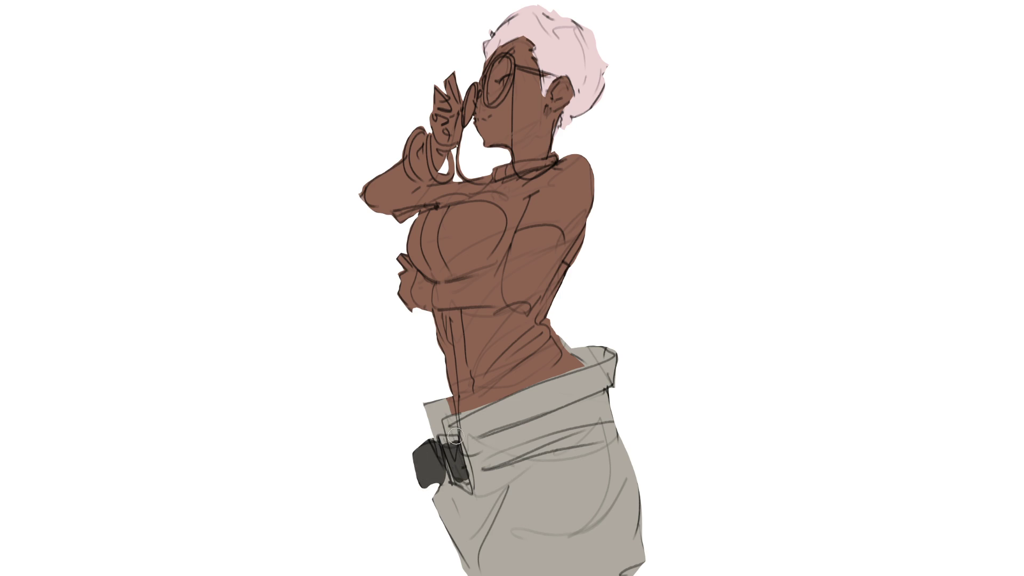
mouse_move(479, 473)
left_mouse_down()
mouse_move(616, 427)
mouse_move(513, 433)
mouse_move(478, 448)
mouse_move(633, 407)
left_mouse_up()
mouse_move(476, 449)
left_mouse_down()
mouse_move(480, 459)
mouse_move(482, 450)
left_mouse_up()
key("alt")
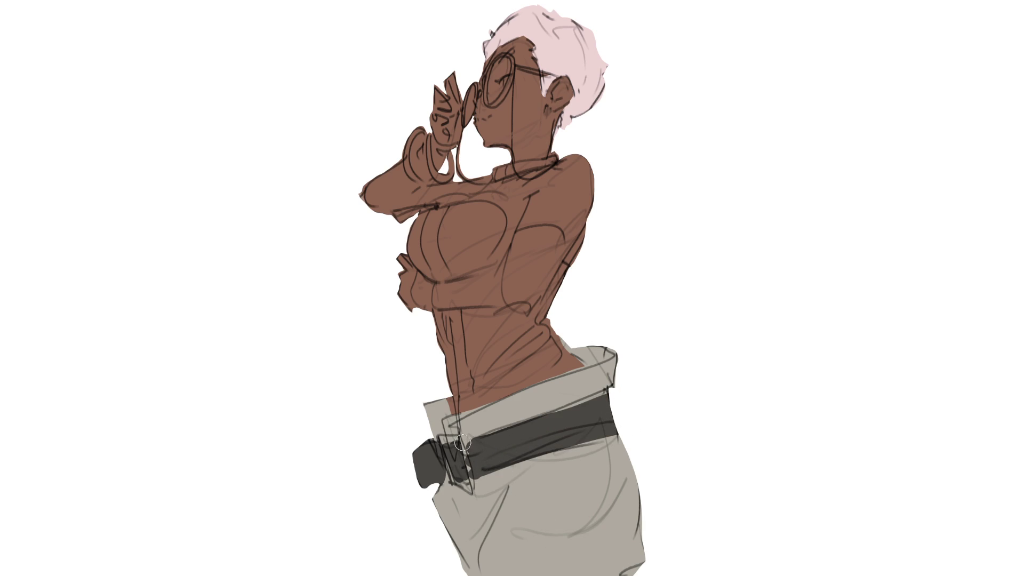
mouse_move(461, 440)
left_mouse_down()
mouse_move(471, 463)
mouse_move(459, 477)
left_mouse_up()
left_click(464, 389)
Step: Remove the navel highlight and paint the dark grey corset up toward the shoulder
key("ctrl+z")
left_click(517, 241)
mouse_move(517, 240)
left_mouse_down()
mouse_move(553, 237)
mouse_move(558, 277)
mouse_move(504, 291)
left_mouse_up()
mouse_move(514, 252)
left_mouse_down()
mouse_move(482, 212)
mouse_move(435, 218)
mouse_move(420, 246)
mouse_move(438, 318)
mouse_move(428, 255)
mouse_move(455, 231)
mouse_move(451, 255)
mouse_move(512, 262)
mouse_move(464, 274)
mouse_move(455, 293)
mouse_move(441, 335)
mouse_move(464, 403)
mouse_move(555, 364)
mouse_move(533, 333)
mouse_move(536, 293)
mouse_move(448, 320)
mouse_move(537, 343)
mouse_move(558, 299)
left_mouse_up()
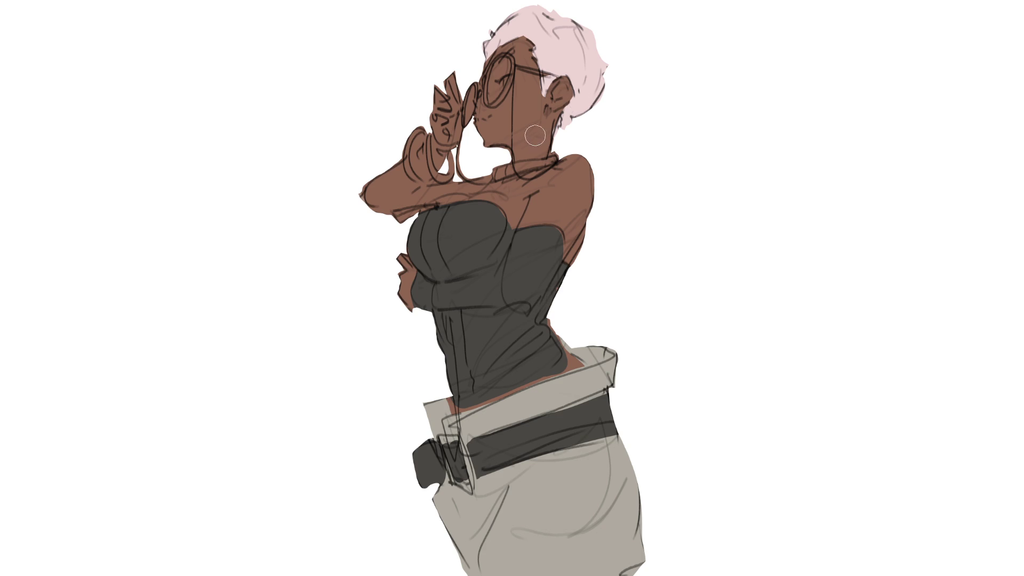
Step: Paint a dark sleeve on the raised forearm, discarding a trial choker band
left_click_drag(505, 168, 513, 164)
key("ctrl+z")
mouse_move(444, 138)
left_mouse_down()
mouse_move(452, 132)
mouse_move(443, 157)
mouse_move(431, 144)
mouse_move(410, 170)
mouse_move(415, 185)
mouse_move(356, 210)
mouse_move(381, 210)
mouse_move(401, 177)
mouse_move(424, 190)
mouse_move(380, 213)
mouse_move(423, 200)
left_mouse_up()
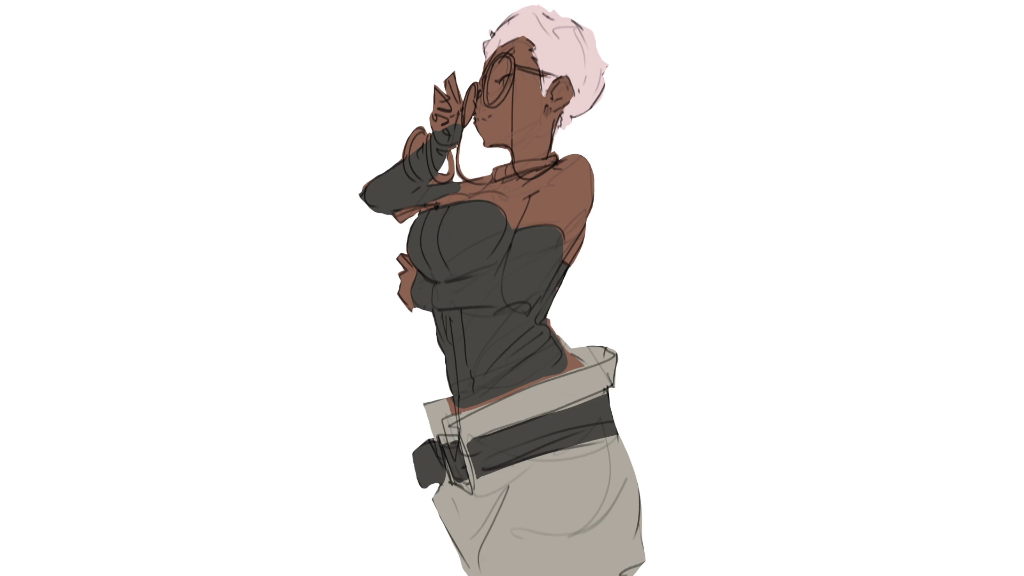
Step: Paint a dark red collar on the neck, then darken the belt buckle with a light grey highlight
left_click_drag(494, 171, 562, 155)
left_click_drag(494, 172, 560, 155)
key("ctrl+z")
key("ctrl+shift+z")
key("ctrl+z")
key("ctrl+shift+z")
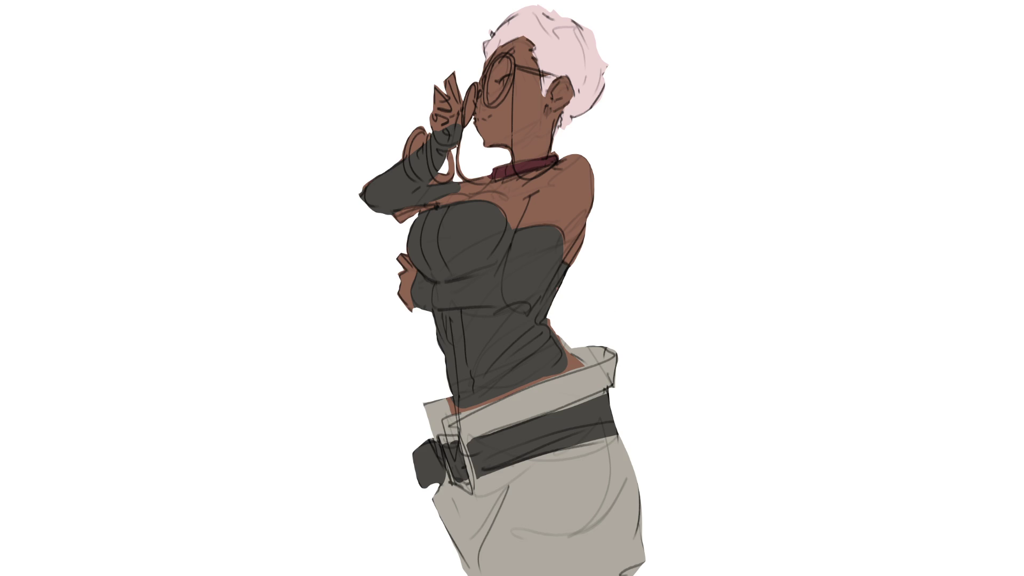
mouse_move(441, 441)
left_mouse_down()
mouse_move(447, 471)
mouse_move(456, 438)
mouse_move(473, 488)
left_mouse_up()
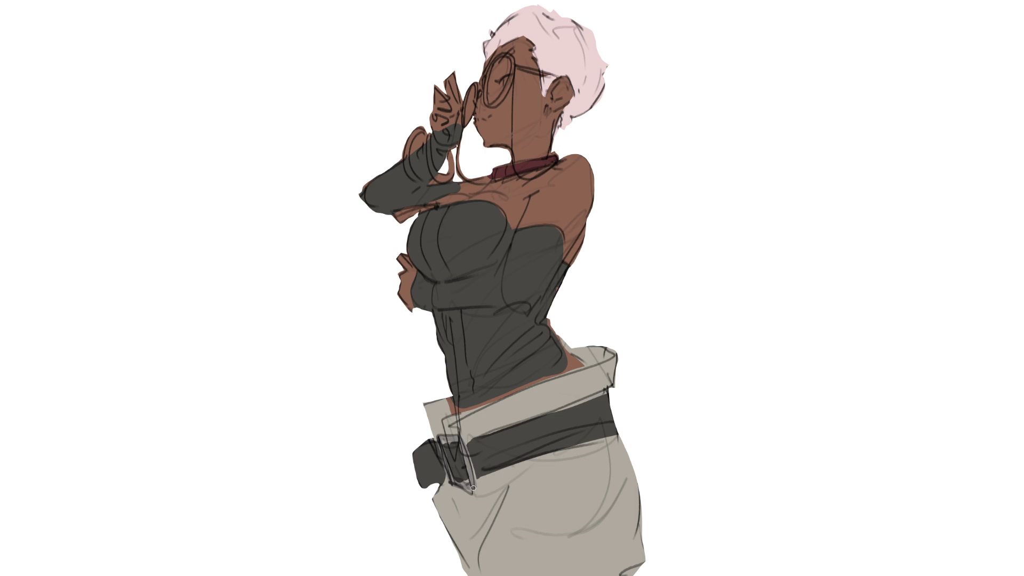
left_click_drag(449, 438, 460, 442)
Step: Add light grey under the forearm, a grey strap from the collar, and extend the corset to the waist
mouse_move(416, 213)
left_mouse_down()
mouse_move(398, 216)
mouse_move(436, 206)
left_mouse_up()
mouse_move(552, 164)
left_mouse_down()
mouse_move(491, 219)
mouse_move(521, 184)
left_mouse_up()
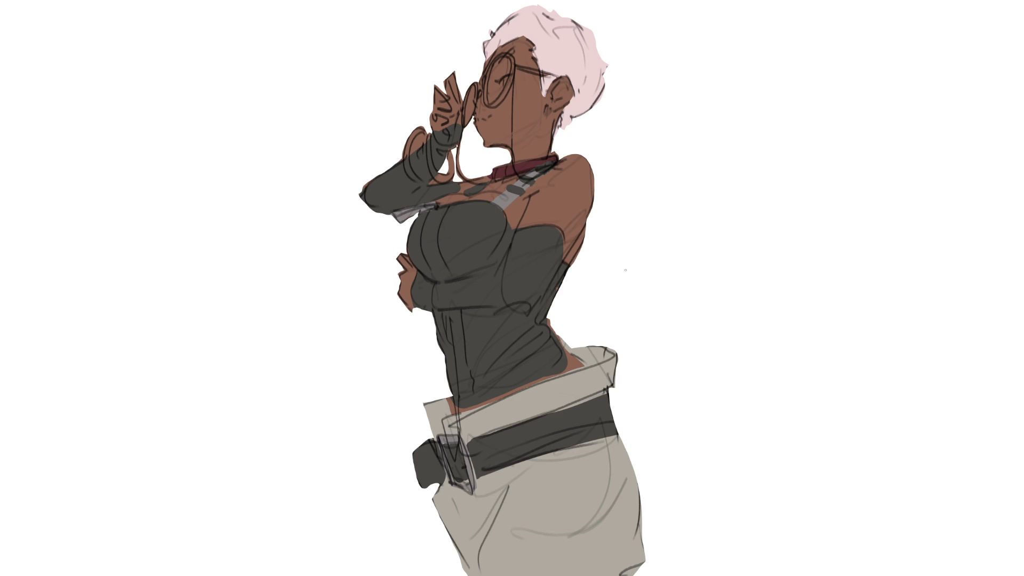
mouse_move(546, 319)
left_mouse_down()
mouse_move(570, 358)
mouse_move(462, 411)
left_mouse_up()
left_click_drag(430, 215, 438, 263)
Step: Lengthen the light grey chest highlight, comparing attempts and dropping a lower torso stroke
key("ctrl+z")
left_click_drag(430, 213, 444, 283)
key("ctrl+z")
key("ctrl+shift+z")
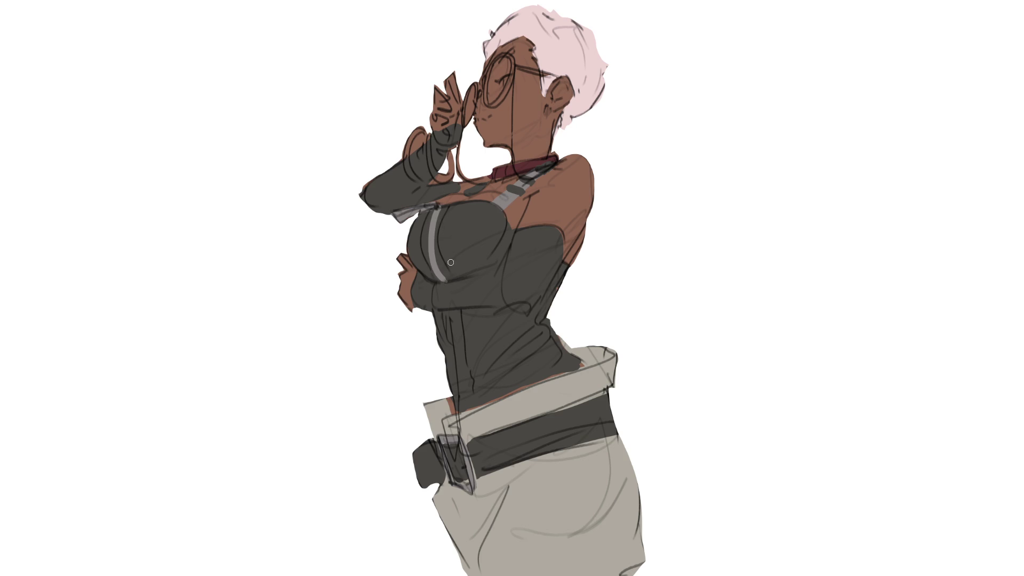
key("ctrl+z")
key("ctrl+shift+z")
key("ctrl+z")
key("ctrl+shift+z")
key("ctrl+z")
key("ctrl+shift+z")
left_click_drag(452, 310, 447, 344)
key("ctrl+z")
Step: Paint a wide, double light grey zipper stripe down the corset from chest to belt
left_click_drag(447, 210, 441, 249)
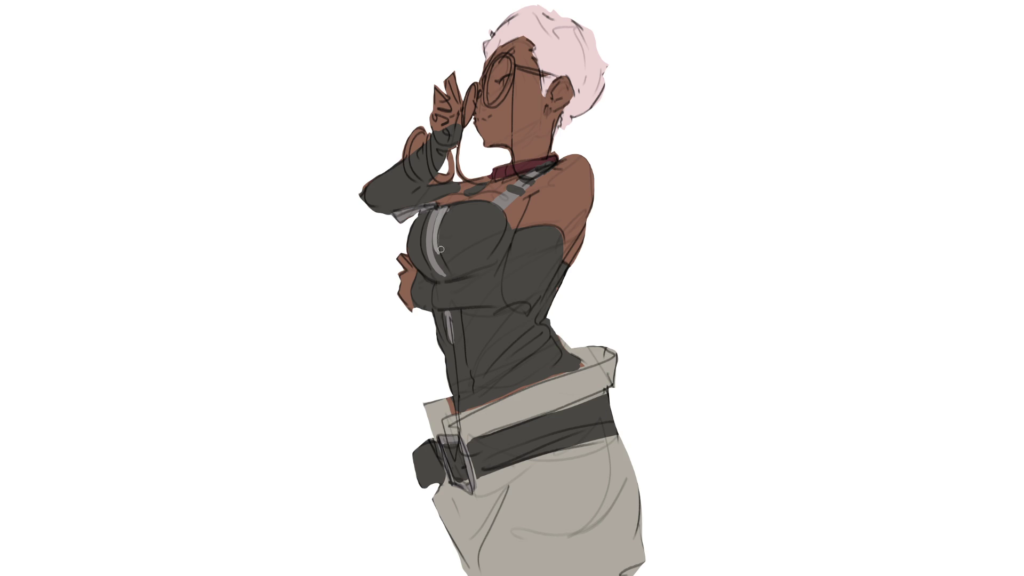
left_click_drag(447, 209, 447, 274)
left_click_drag(448, 209, 450, 274)
mouse_move(429, 210)
left_mouse_down()
mouse_move(420, 266)
mouse_move(431, 264)
left_mouse_up()
left_click_drag(427, 228, 430, 269)
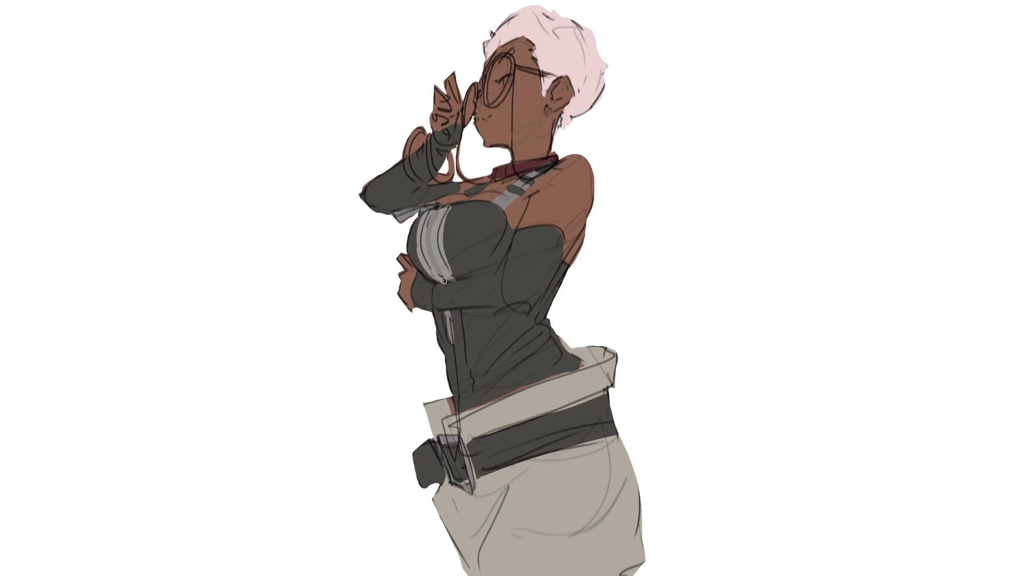
left_click_drag(453, 313, 469, 404)
left_click_drag(449, 346, 463, 401)
left_click_drag(444, 316, 449, 347)
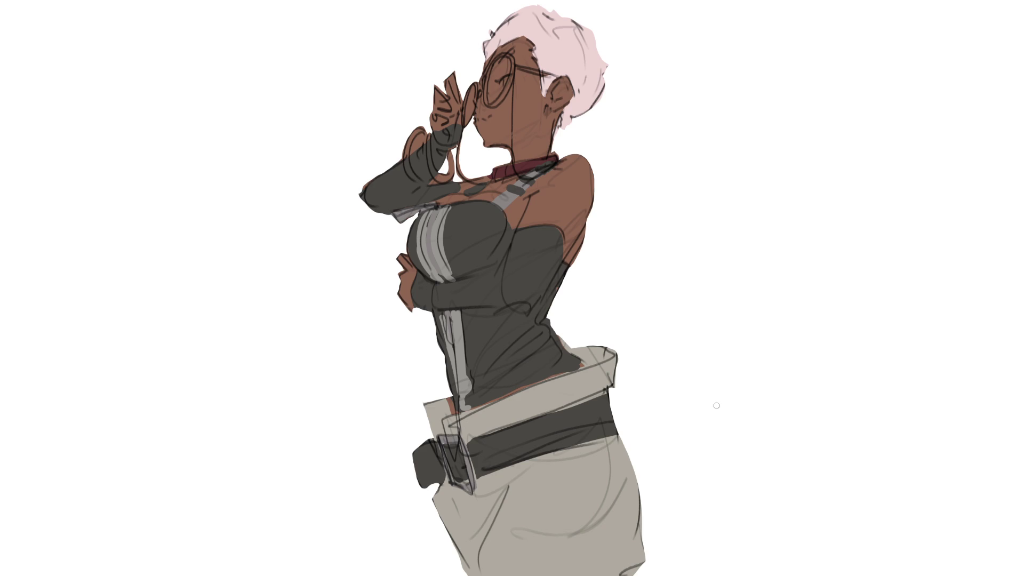
Step: Sample a light grey from the canvas and paint the bracelet loops on the raised wrist
key("alt")
mouse_move(424, 131)
left_mouse_down()
mouse_move(404, 158)
mouse_move(424, 181)
mouse_move(437, 153)
mouse_move(449, 153)
mouse_move(451, 171)
left_mouse_up()
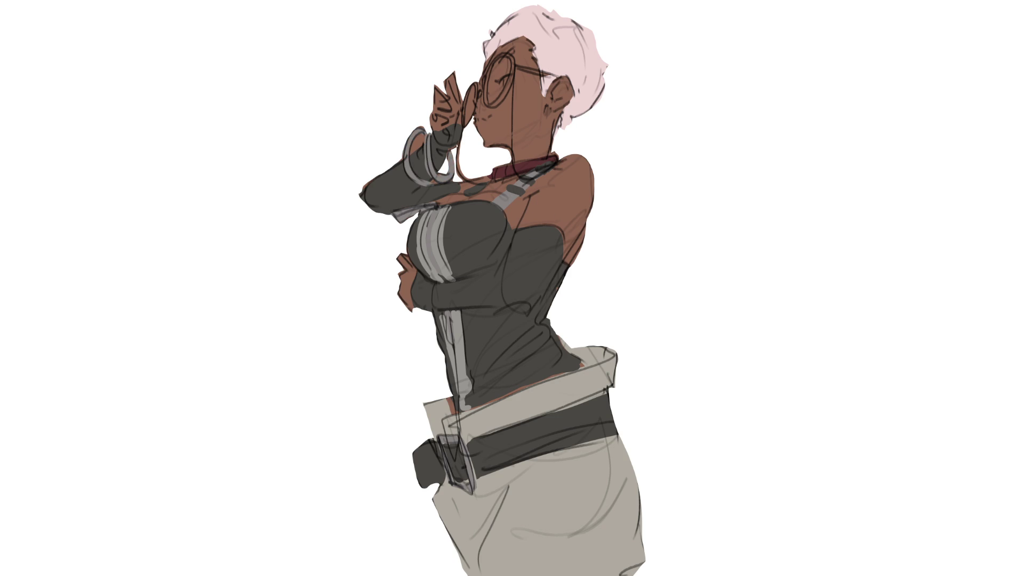
left_click_drag(423, 136, 411, 153)
Step: Add a dark stroke at the top of the hair and redraw the glasses' left rim darker
left_click_drag(516, 8, 513, 17)
left_click_drag(472, 89, 464, 101)
key("ctrl+z")
mouse_move(476, 99)
left_mouse_down()
mouse_move(477, 84)
mouse_move(462, 121)
mouse_move(508, 87)
mouse_move(513, 57)
mouse_move(492, 55)
mouse_move(486, 73)
left_mouse_up()
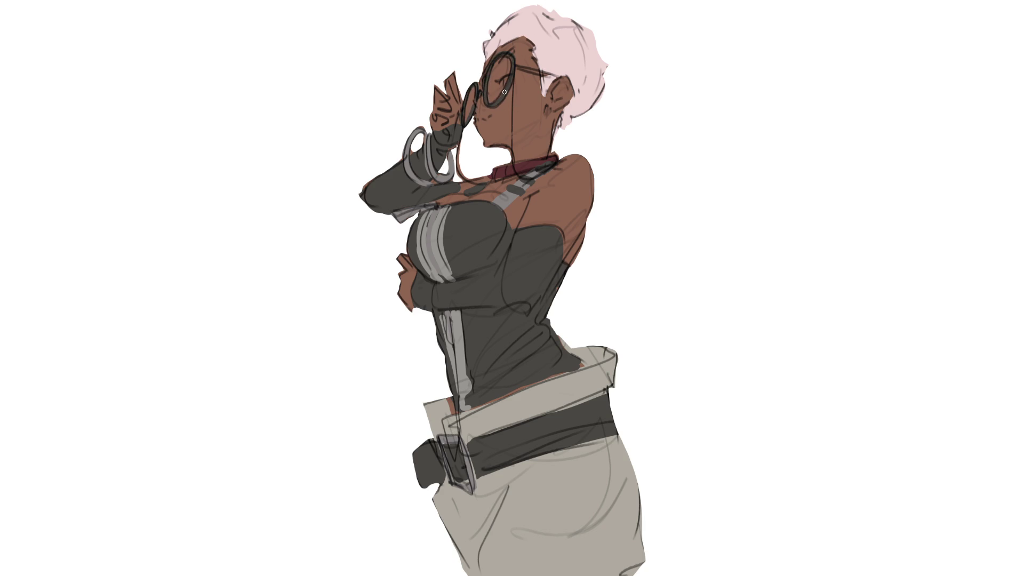
Step: Add small highlights on the glasses rim and eye, and paint teeth in the open mouth
left_click(555, 37, "alt")
left_click(512, 51)
left_click_drag(509, 79, 500, 84)
mouse_move(485, 123)
left_mouse_down()
mouse_move(476, 118)
mouse_move(486, 124)
left_mouse_up()
Step: Refine the highlights and shadows on the raised hand's fingers
mouse_move(452, 121)
left_mouse_down()
mouse_move(443, 117)
mouse_move(463, 108)
left_mouse_up()
key("ctrl+z")
key("ctrl+z")
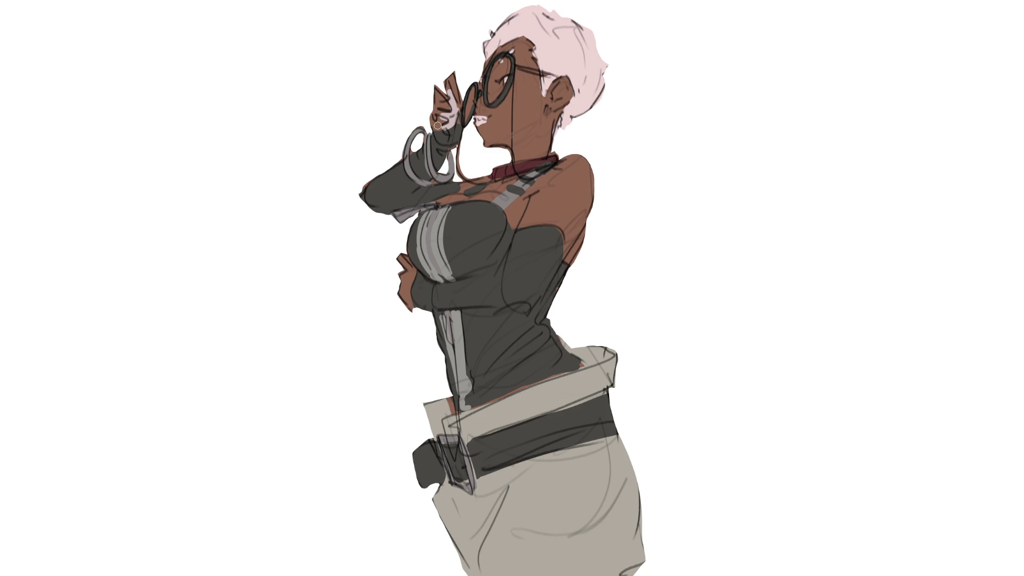
mouse_move(437, 125)
left_mouse_down()
mouse_move(447, 99)
mouse_move(445, 120)
left_mouse_up()
mouse_move(450, 106)
left_mouse_down()
mouse_move(442, 117)
mouse_move(451, 107)
left_mouse_up()
Step: With a smaller brush, extend the glasses' arm toward the ear and highlight the lens
key("bracketleft")
key("bracketleft")
key("bracketleft")
left_click_drag(520, 68, 557, 75)
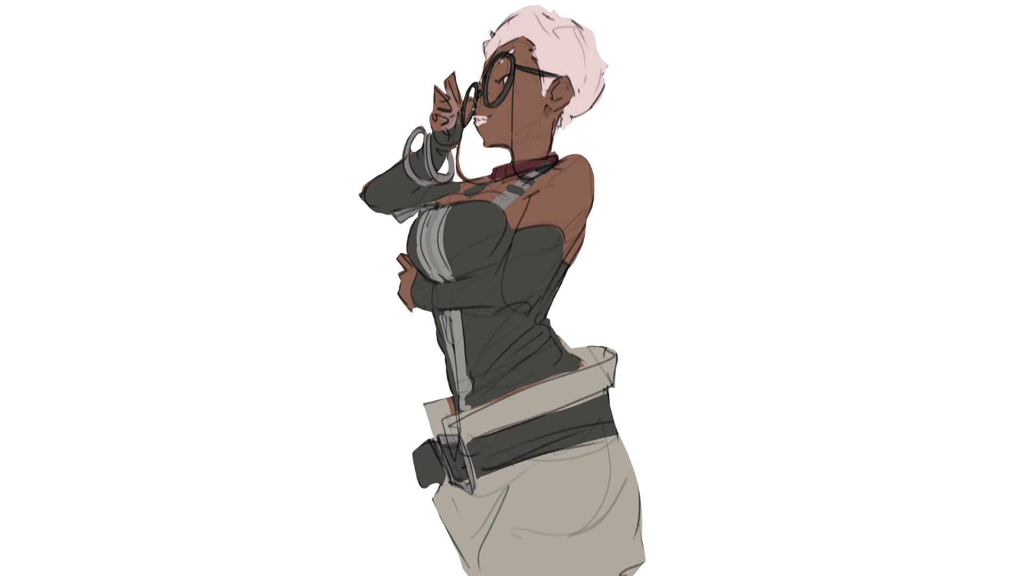
left_click_drag(470, 112, 472, 101)
Step: Shade the forearm, upper arm, glove and wrist dark grey, discarding the sleeve and chest strokes
left_click_drag(396, 221, 438, 205)
key("ctrl+z")
left_click_drag(432, 216, 419, 254)
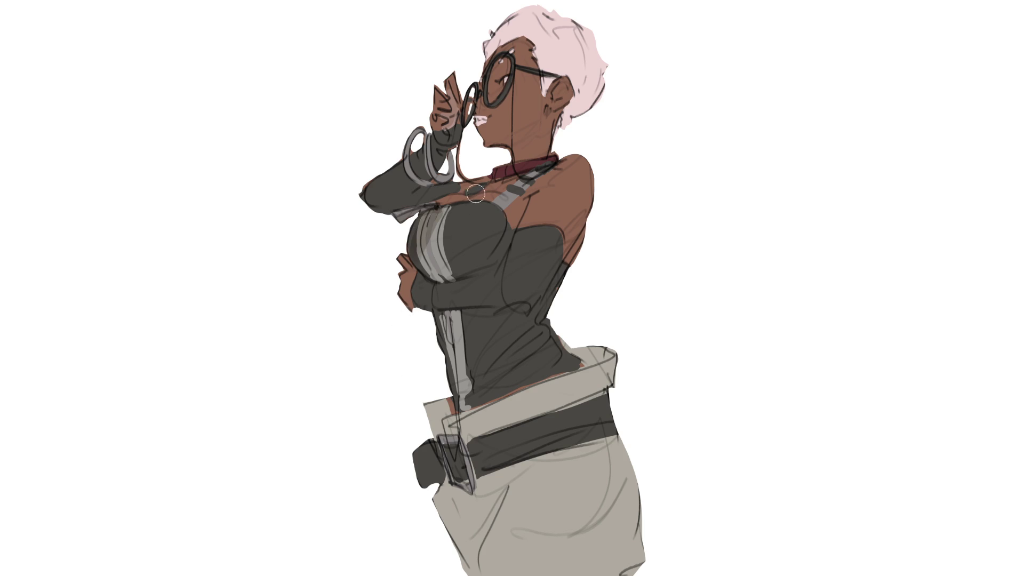
key("ctrl+z")
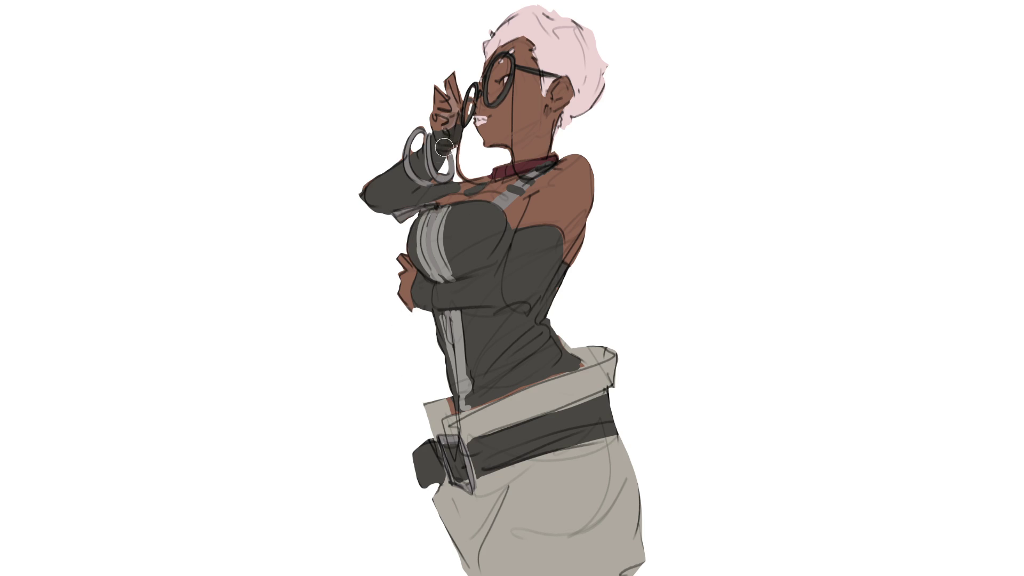
mouse_move(446, 155)
left_mouse_down()
mouse_move(385, 198)
mouse_move(467, 187)
left_mouse_up()
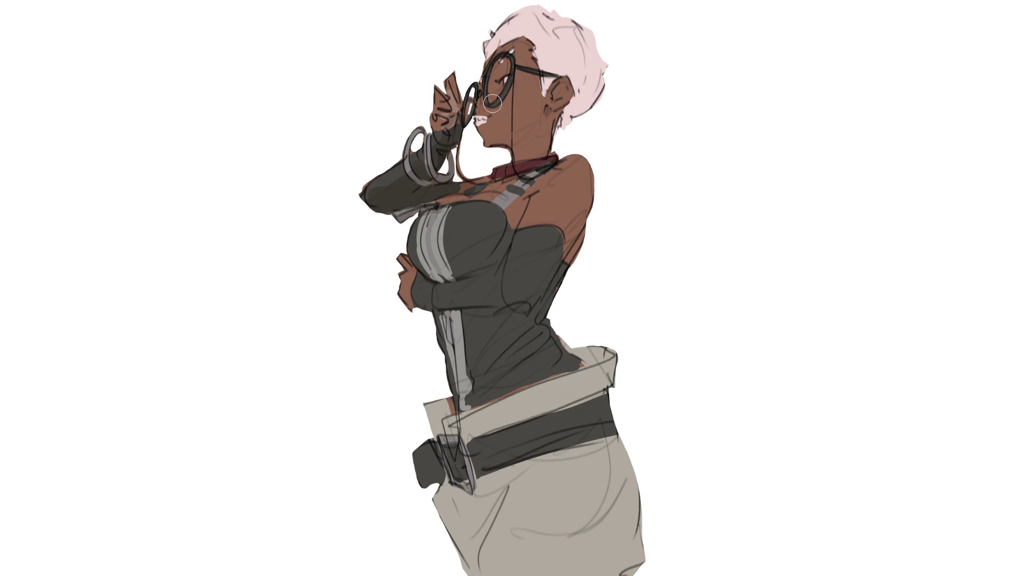
left_click_drag(448, 102, 441, 152)
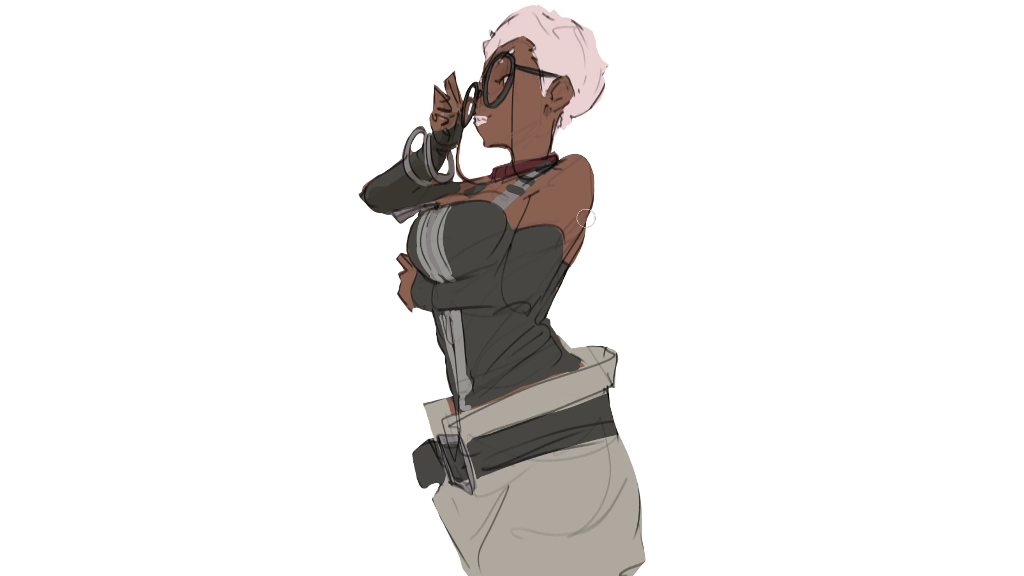
Step: Paint darker shadows on the temple, neck, collar and across the chest below the stripes
mouse_move(550, 75)
left_mouse_down()
mouse_move(526, 80)
mouse_move(555, 83)
mouse_move(563, 120)
mouse_move(586, 111)
left_mouse_up()
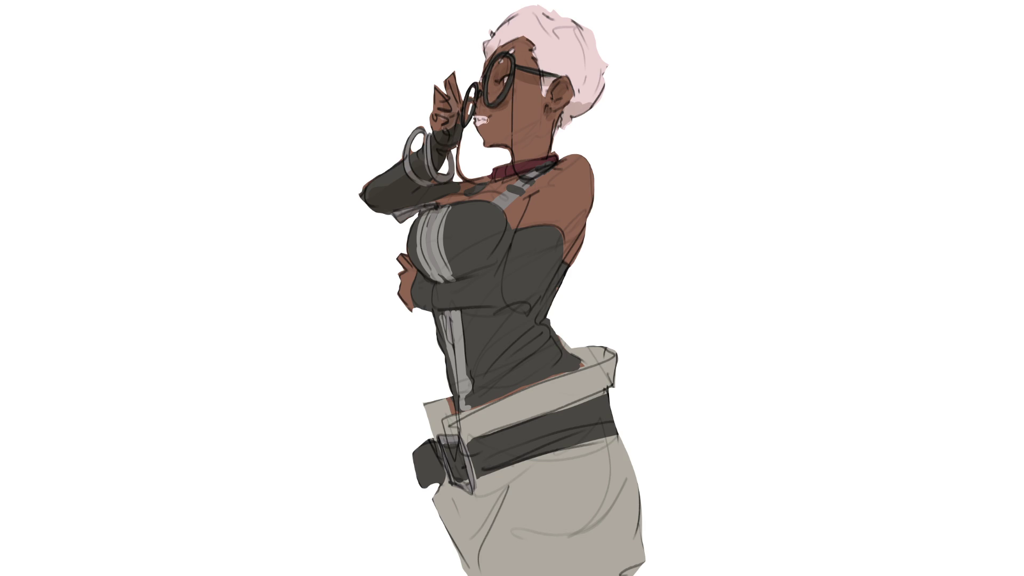
mouse_move(524, 134)
left_mouse_down()
mouse_move(533, 130)
mouse_move(512, 152)
mouse_move(528, 142)
mouse_move(525, 154)
left_mouse_up()
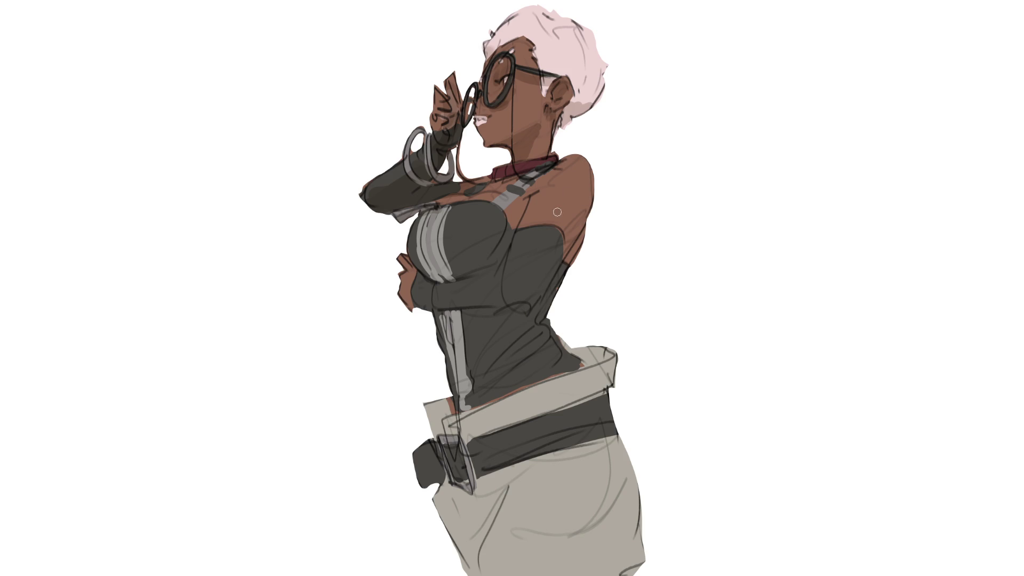
left_click_drag(488, 186, 540, 164)
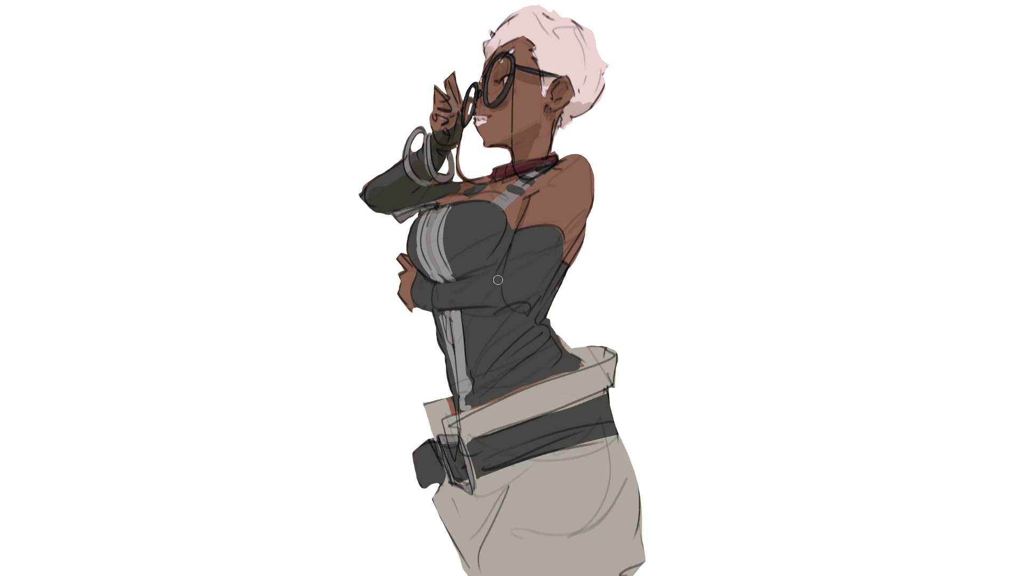
mouse_move(414, 258)
left_mouse_down()
mouse_move(474, 272)
mouse_move(491, 264)
mouse_move(435, 264)
mouse_move(432, 293)
mouse_move(421, 272)
mouse_move(432, 293)
mouse_move(424, 312)
mouse_move(455, 287)
mouse_move(474, 325)
mouse_move(451, 310)
mouse_move(541, 294)
mouse_move(571, 248)
mouse_move(524, 323)
left_mouse_up()
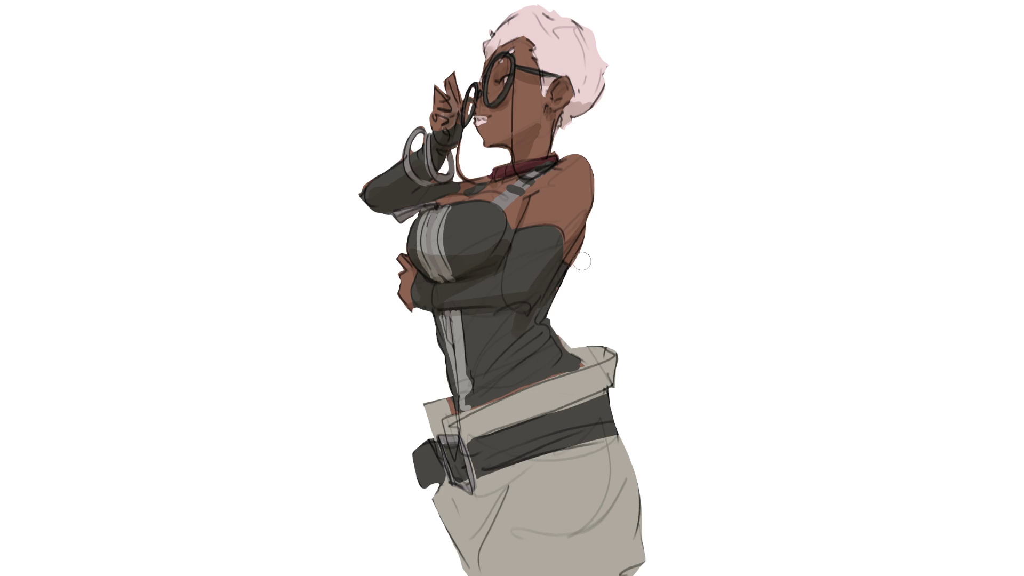
Step: Shade the waist, belt and both trouser edges, then temporarily tint the line art red
left_click_drag(552, 324, 463, 555)
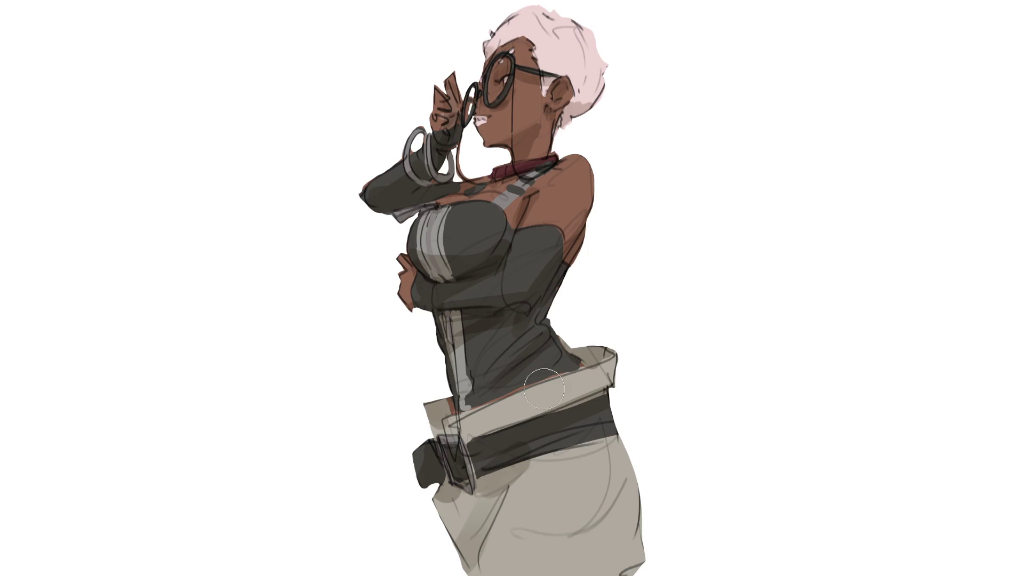
left_click_drag(504, 484, 477, 531)
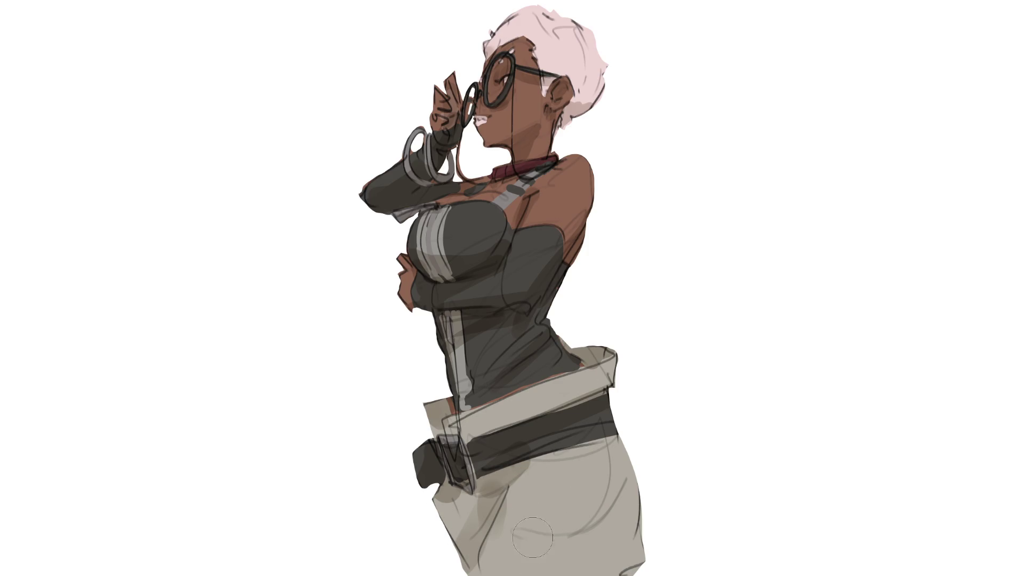
left_click_drag(637, 459, 621, 570)
left_click_drag(640, 427, 633, 554)
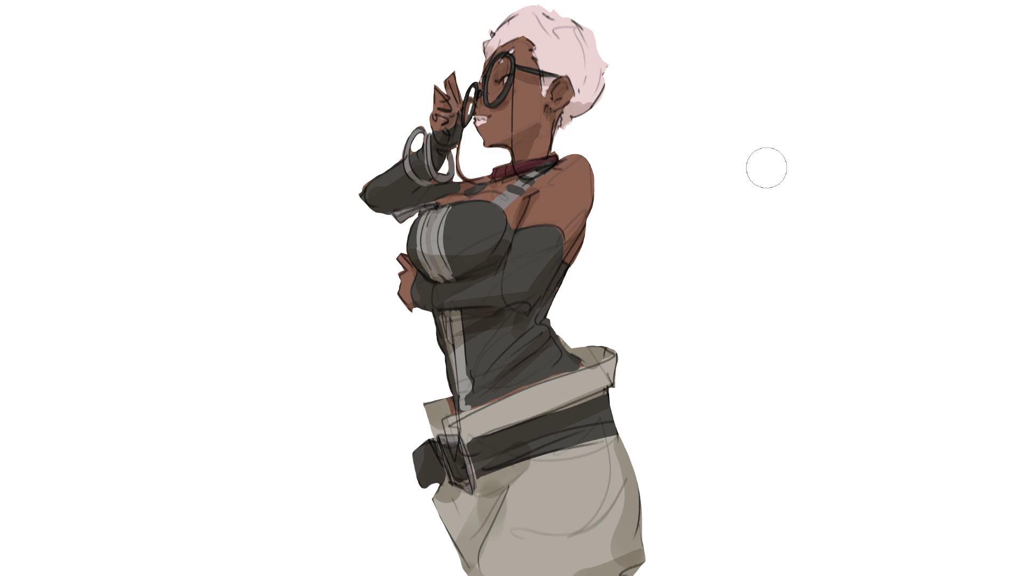
key("bracketright")
key("bracketright")
key("bracketright")
key("alt+shift+BackSpace")
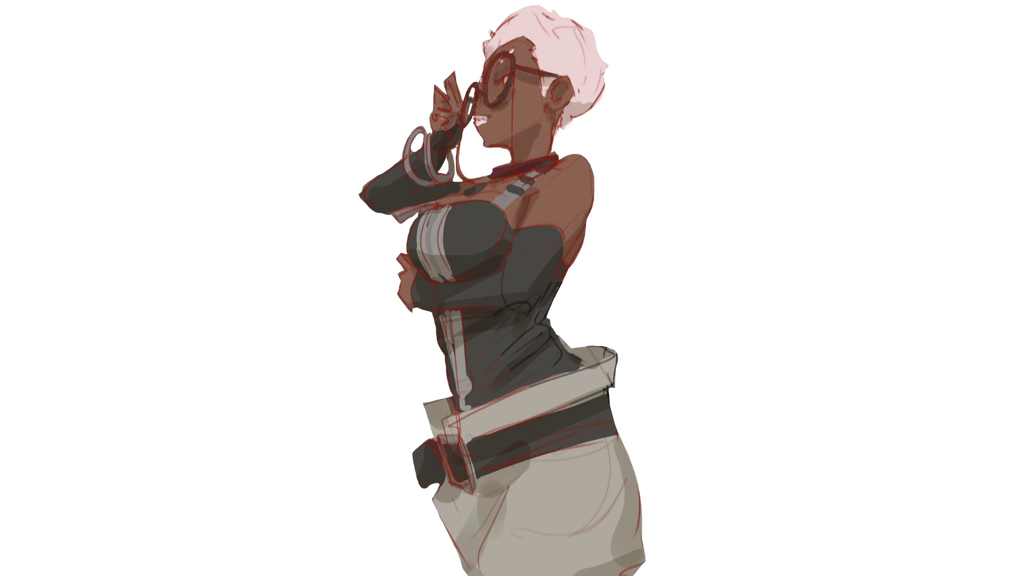
Step: Return the line art to its dark colour and shrink the brush for fine detail
key("ctrl+z")
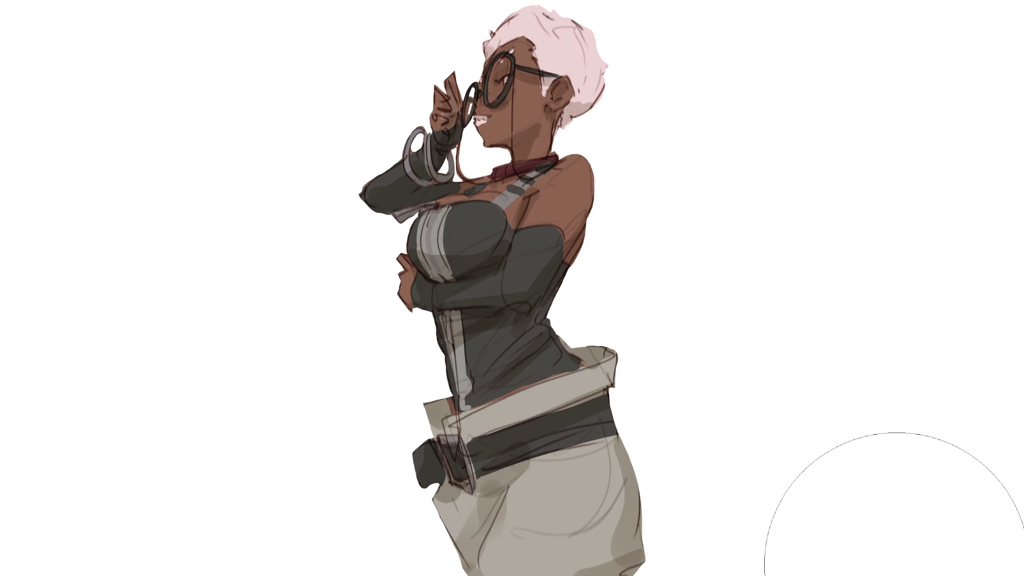
key("bracketleft")
key("bracketleft")
key("bracketleft")
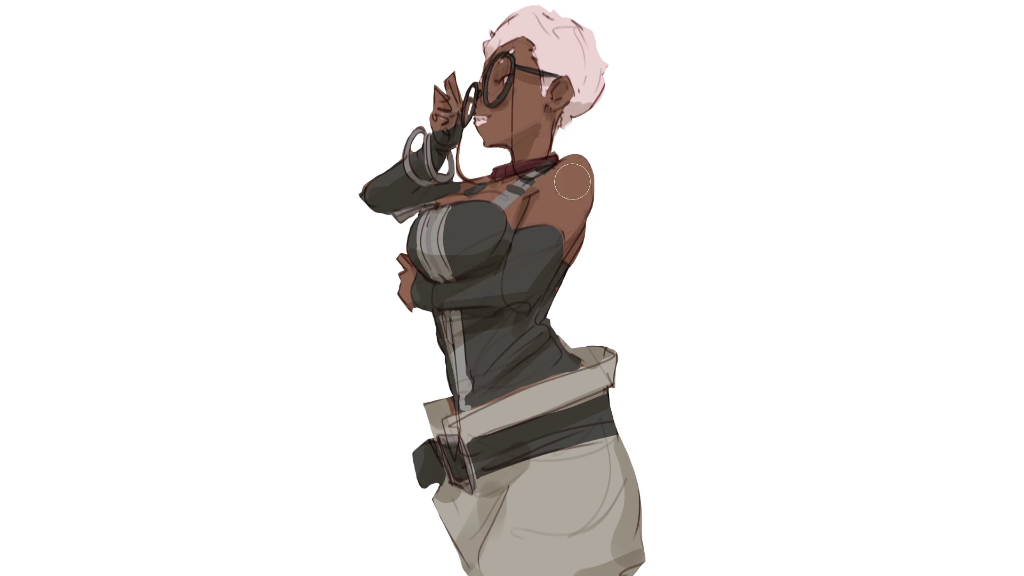
key("bracketleft")
key("bracketleft")
key("bracketleft")
Step: Paint a light highlight and a short dark fold line on the trousers' right side
mouse_move(517, 537)
left_mouse_down()
mouse_move(614, 499)
mouse_move(616, 482)
left_mouse_up()
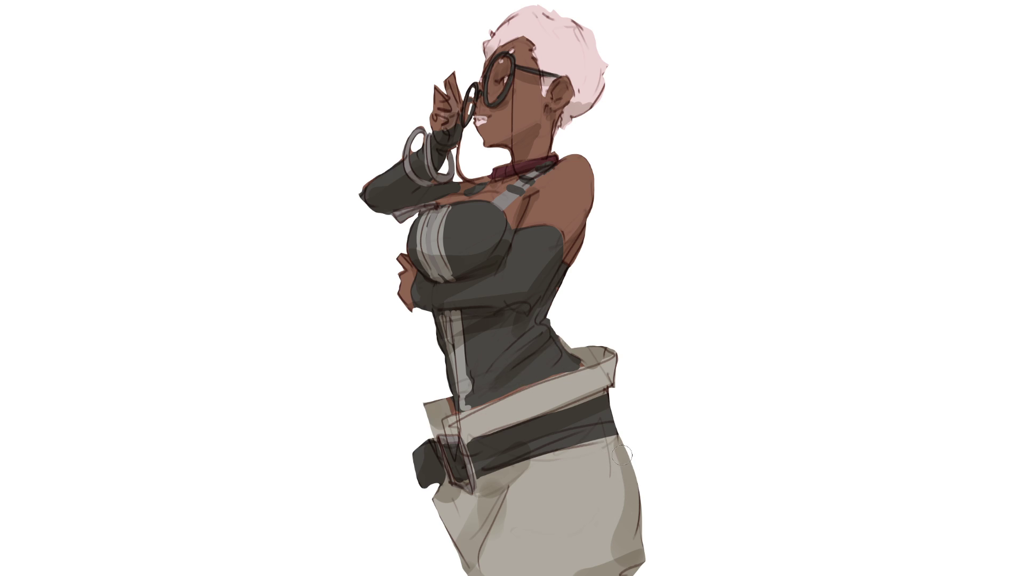
left_click_drag(604, 437, 612, 483)
key("ctrl+z")
mouse_move(608, 448)
left_mouse_down()
mouse_move(612, 506)
mouse_move(587, 563)
left_mouse_up()
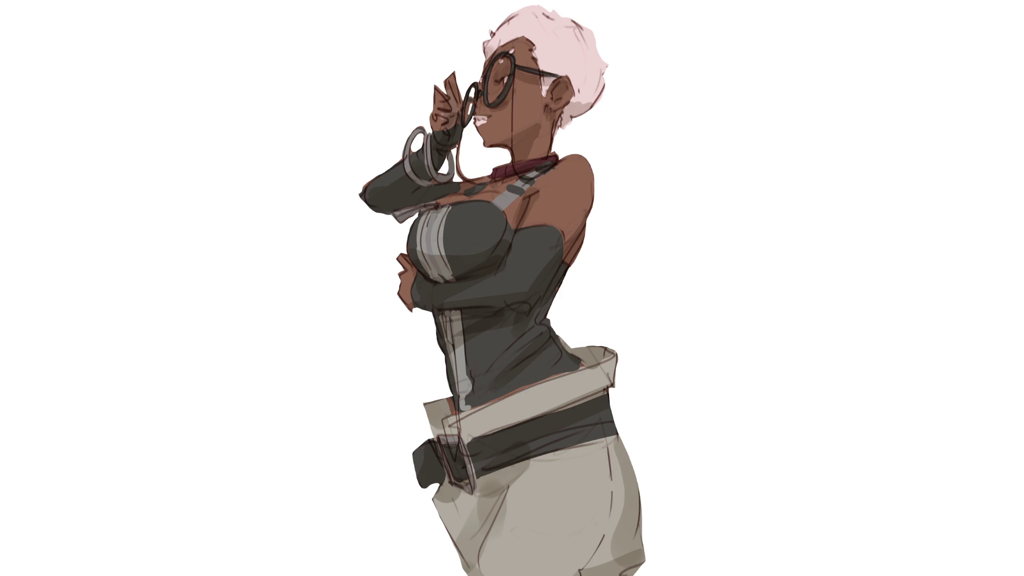
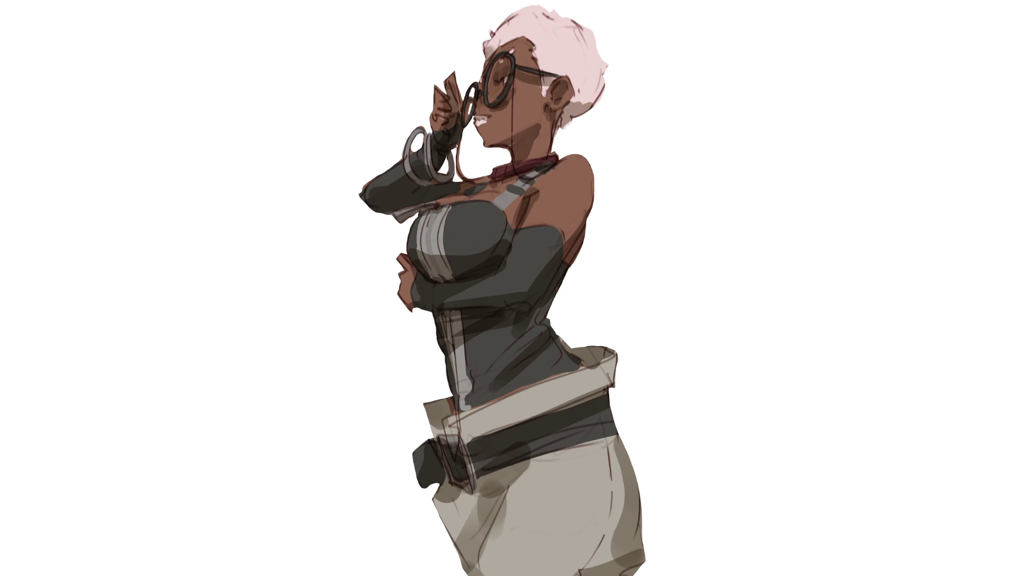
Step: Flood the figure with a brown shading tone and relight the hair
left_click(586, 310)
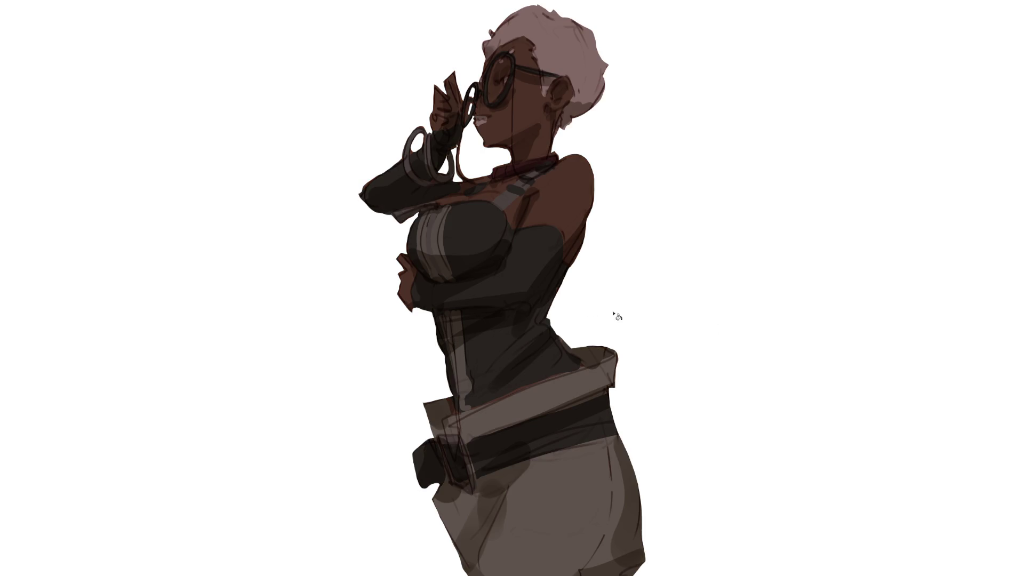
key("b")
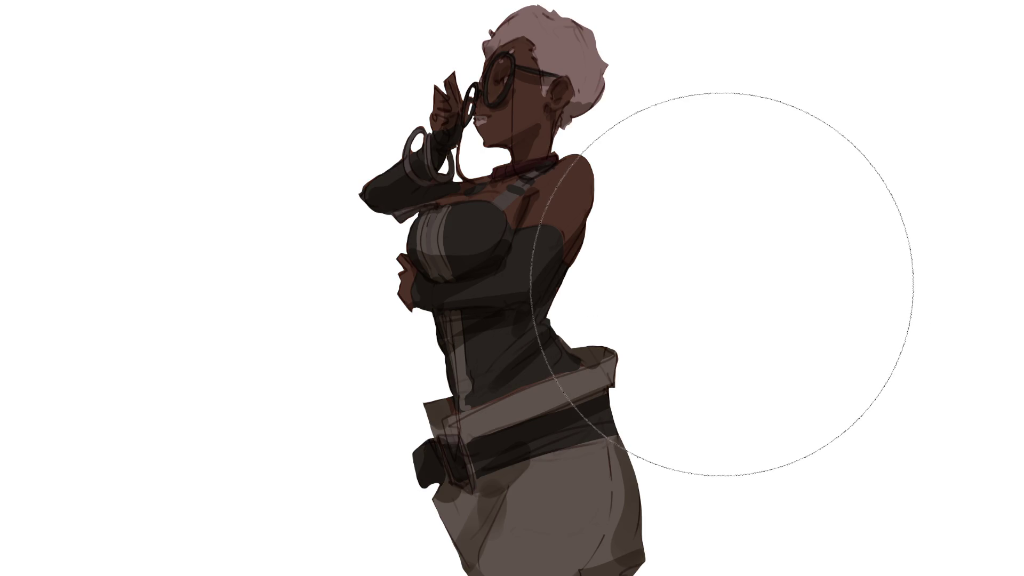
mouse_move(529, 55)
left_mouse_down()
mouse_move(525, 42)
mouse_move(534, 47)
left_mouse_up()
key("bracketleft")
key("bracketleft")
key("bracketleft")
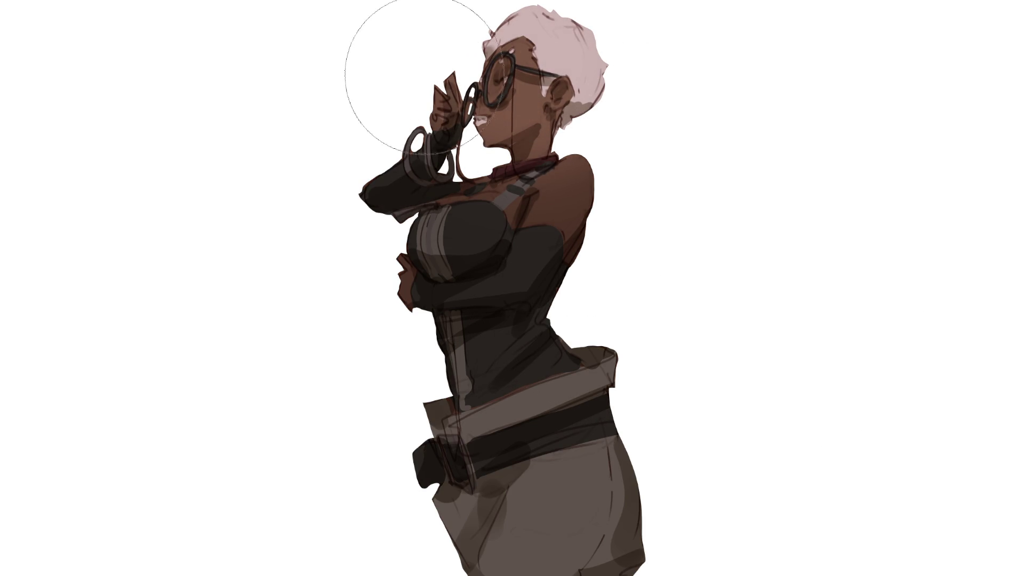
Step: Repaint the chest, shoulder, waist, belt and trousers lighter with progressively larger brushes
mouse_move(471, 221)
left_mouse_down()
mouse_move(469, 240)
mouse_move(554, 192)
mouse_move(507, 281)
left_mouse_up()
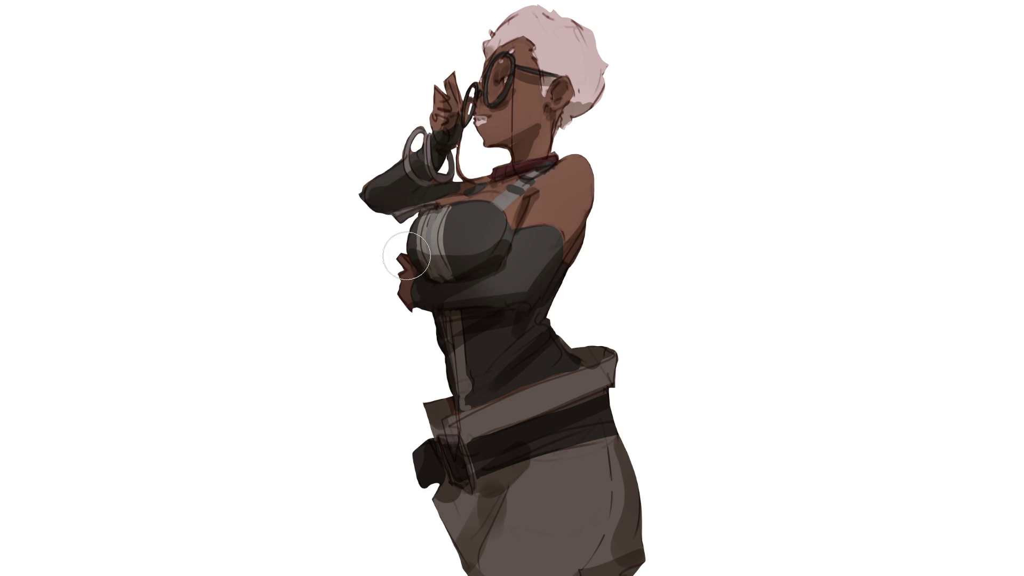
key("bracketright")
key("bracketright")
mouse_move(530, 365)
left_mouse_down()
mouse_move(480, 368)
mouse_move(549, 354)
left_mouse_up()
key("bracketright")
key("bracketright")
mouse_move(601, 439)
left_mouse_down()
mouse_move(571, 514)
mouse_move(523, 565)
left_mouse_up()
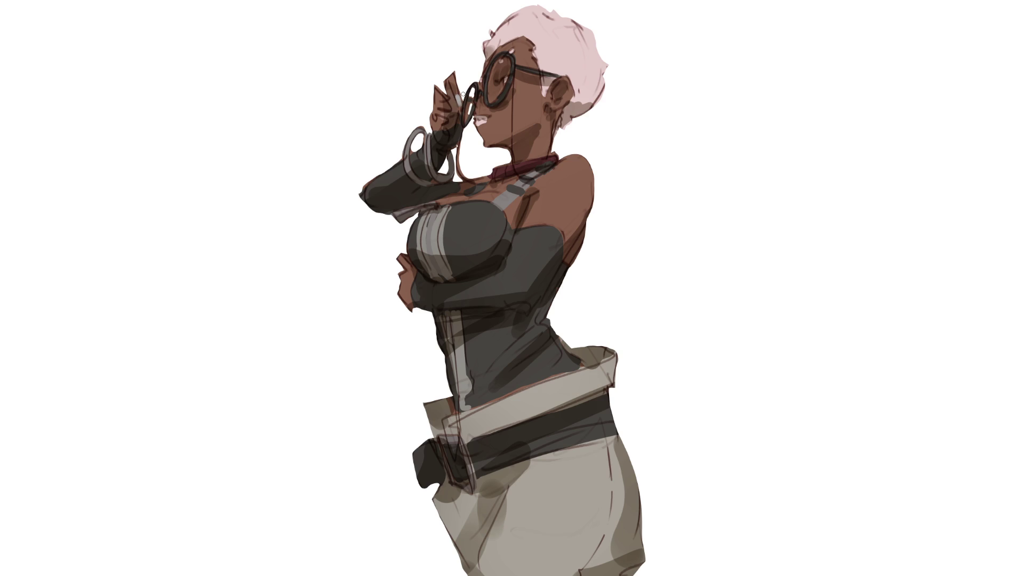
Step: Dab white fingertip highlights, add a grey stroke near the elbow, and begin the glasses cord
left_click_drag(452, 106, 456, 118)
key("ctrl+z")
key("ctrl+z")
key("ctrl+z")
left_click_drag(453, 112, 454, 125)
left_click_drag(415, 313, 421, 315)
mouse_move(515, 68)
left_mouse_down()
mouse_move(515, 168)
mouse_move(523, 180)
mouse_move(557, 160)
left_mouse_up()
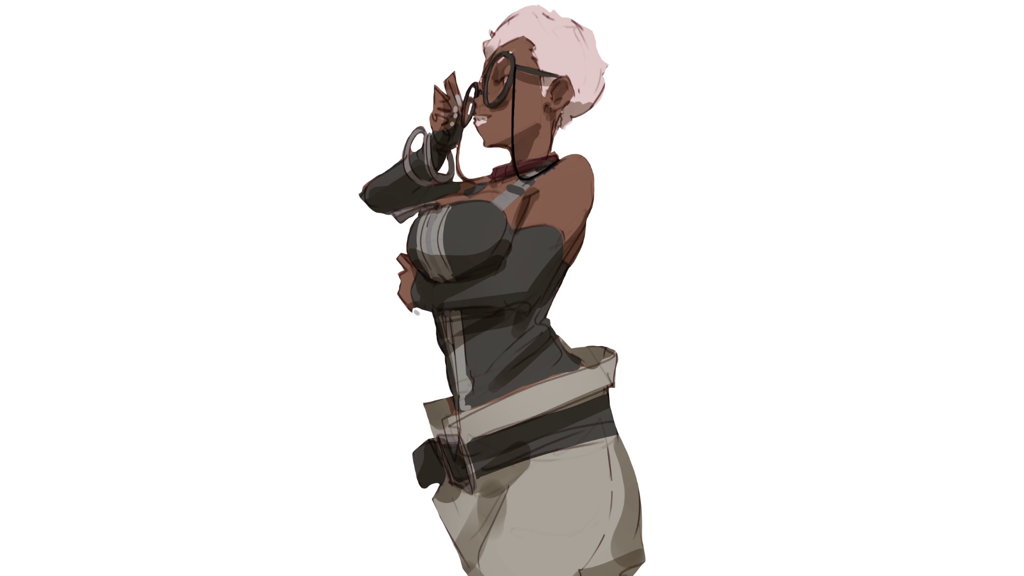
Step: Draw a second cord curving down, dab a collar rivet highlight, and stroke a yellow strap across the bag
mouse_move(461, 128)
left_mouse_down()
mouse_move(465, 182)
mouse_move(494, 178)
left_mouse_up()
left_click_drag(499, 171, 505, 167)
left_click_drag(609, 391, 399, 539)
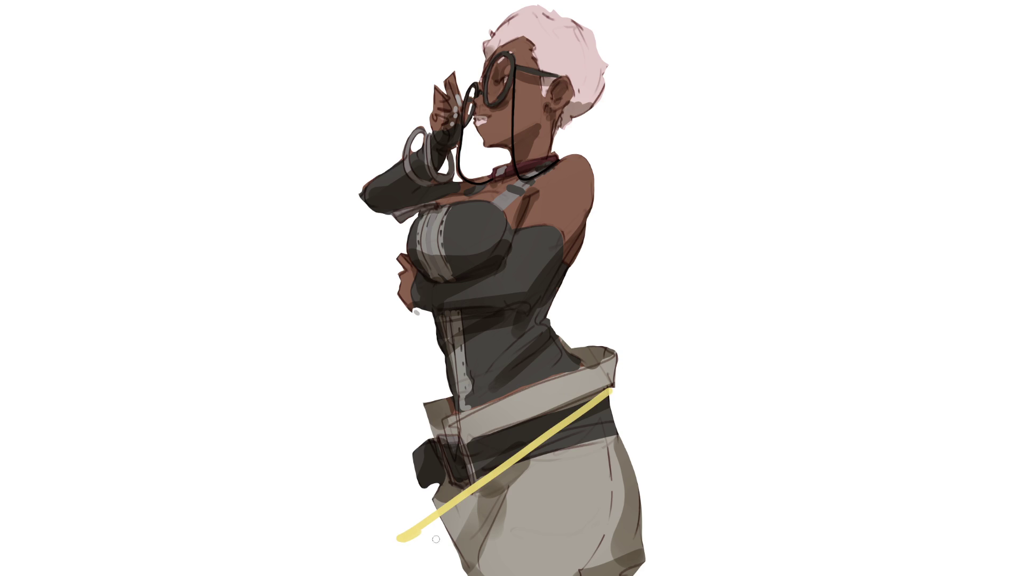
Step: Add a grey-shaded hook to the strap's lower end, shade it, and repaint the upper end thinner and paler
left_click_drag(401, 537, 439, 529)
left_click_drag(414, 535, 440, 529)
mouse_move(505, 491)
left_mouse_down()
mouse_move(482, 513)
mouse_move(403, 539)
left_mouse_up()
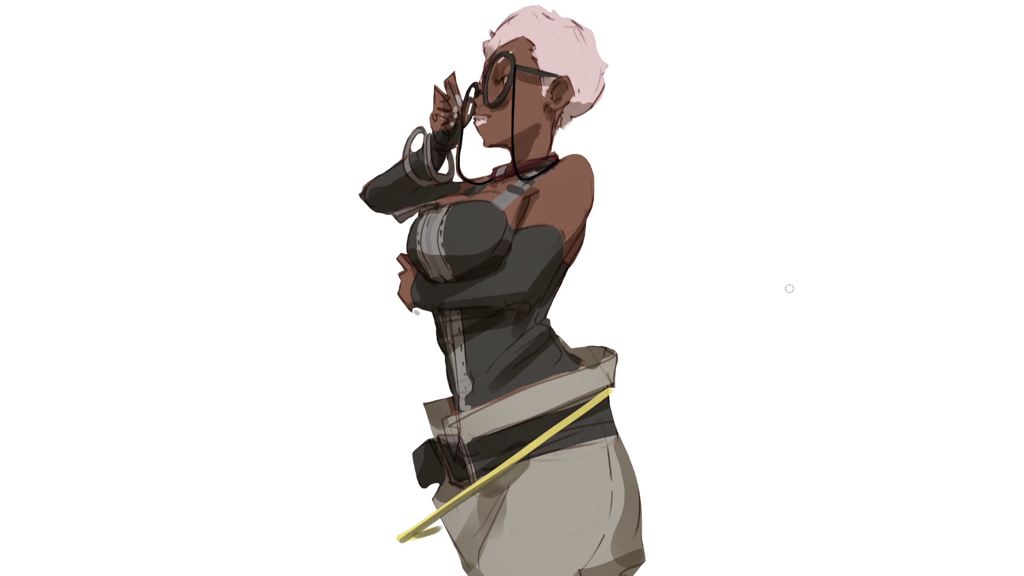
left_click_drag(611, 391, 411, 540)
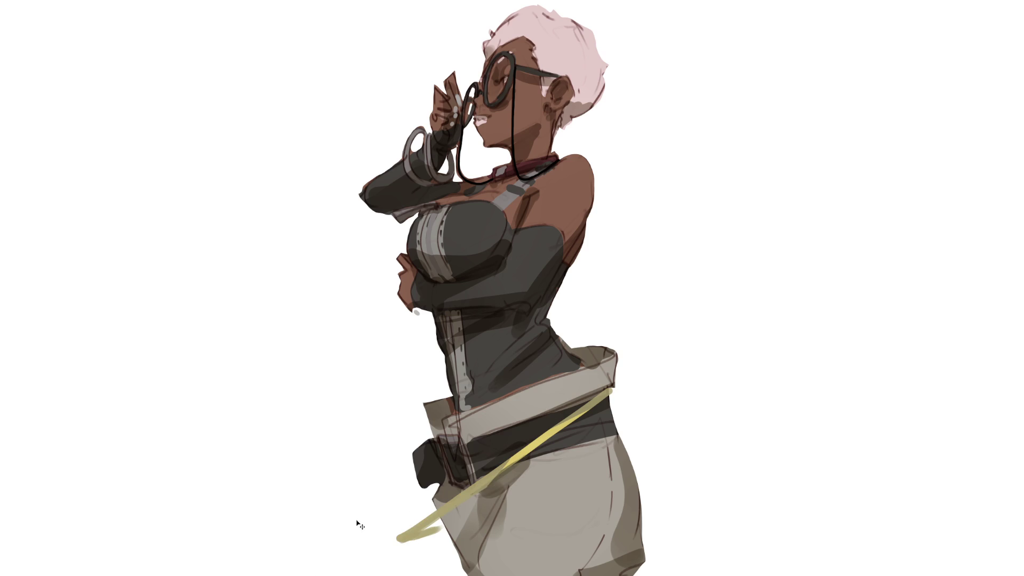
Step: Undo the strap repaint, repaint the lower strap slightly paler, and lighten the bust's underside
key("ctrl+z")
key("ctrl+z")
left_click_drag(402, 534, 550, 435)
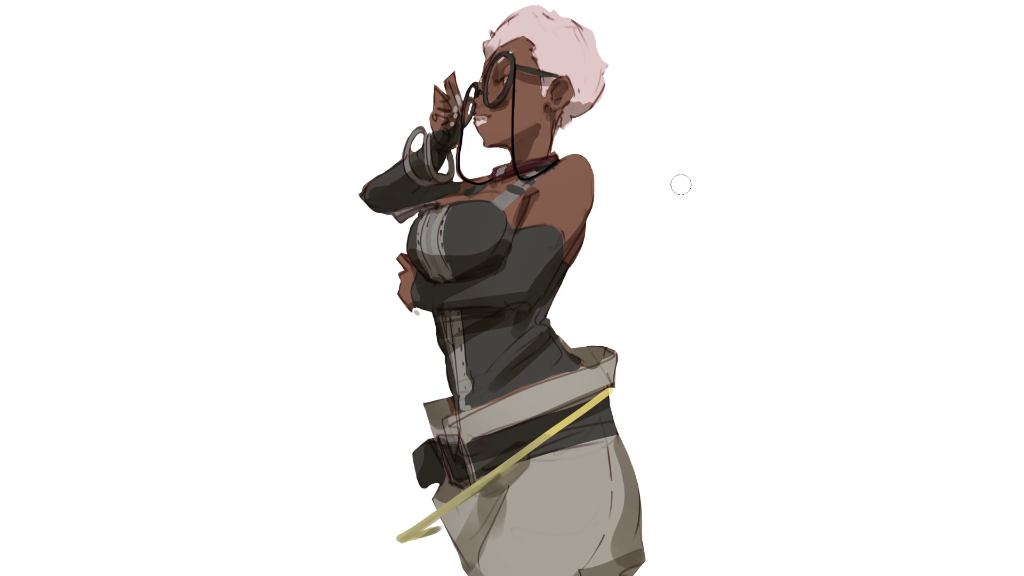
mouse_move(420, 259)
left_mouse_down()
mouse_move(466, 266)
mouse_move(476, 256)
left_mouse_up()
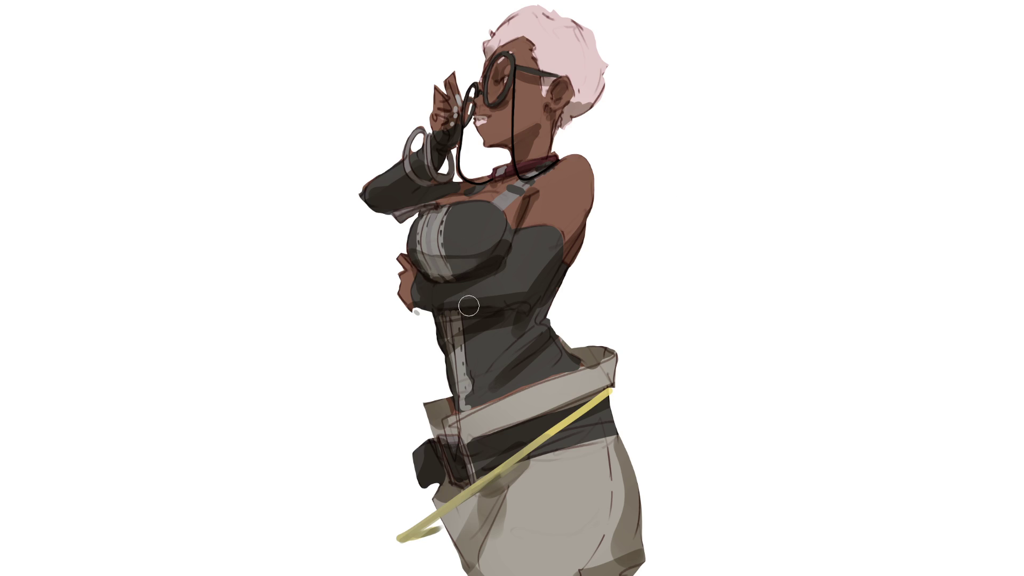
Step: Shade the waist and forearm darker and lighten the pink hair behind the ear
left_click_drag(437, 322, 526, 310)
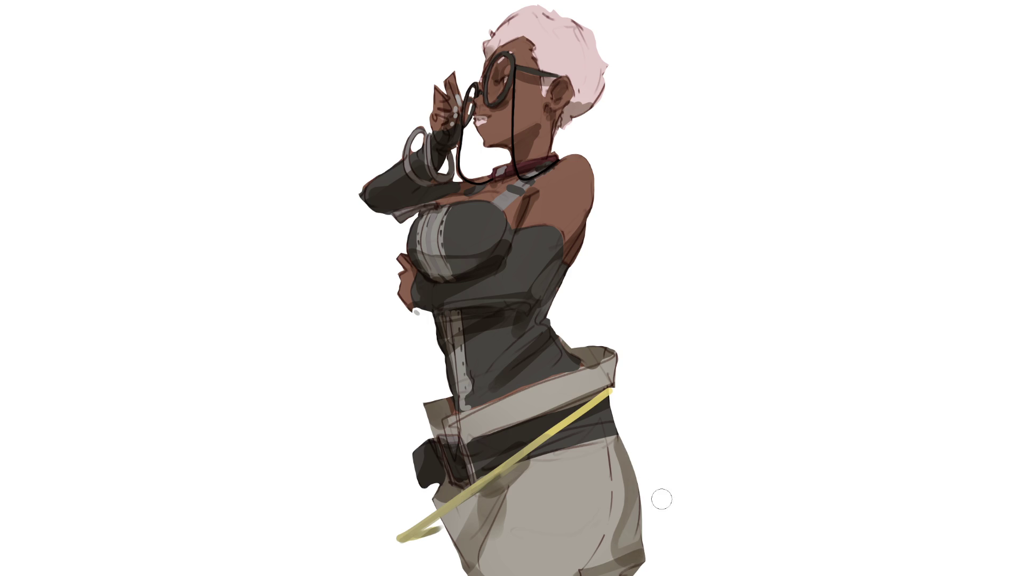
mouse_move(585, 131)
left_mouse_down()
mouse_move(576, 115)
mouse_move(590, 110)
left_mouse_up()
mouse_move(375, 203)
left_mouse_down()
mouse_move(446, 165)
mouse_move(429, 181)
mouse_move(406, 173)
mouse_move(405, 204)
mouse_move(424, 191)
mouse_move(442, 136)
mouse_move(418, 192)
left_mouse_up()
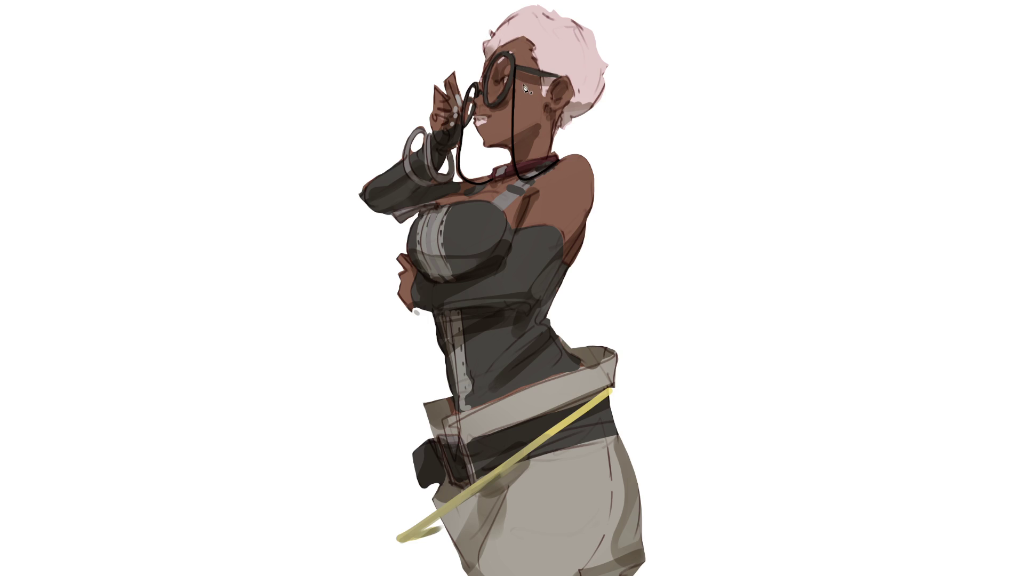
key("bracketleft")
key("bracketleft")
key("bracketleft")
Step: Touch up the glasses' temple arm and the yellow strap's hook
left_click_drag(528, 74, 537, 78)
key("ctrl+z")
left_click_drag(426, 529, 411, 540)
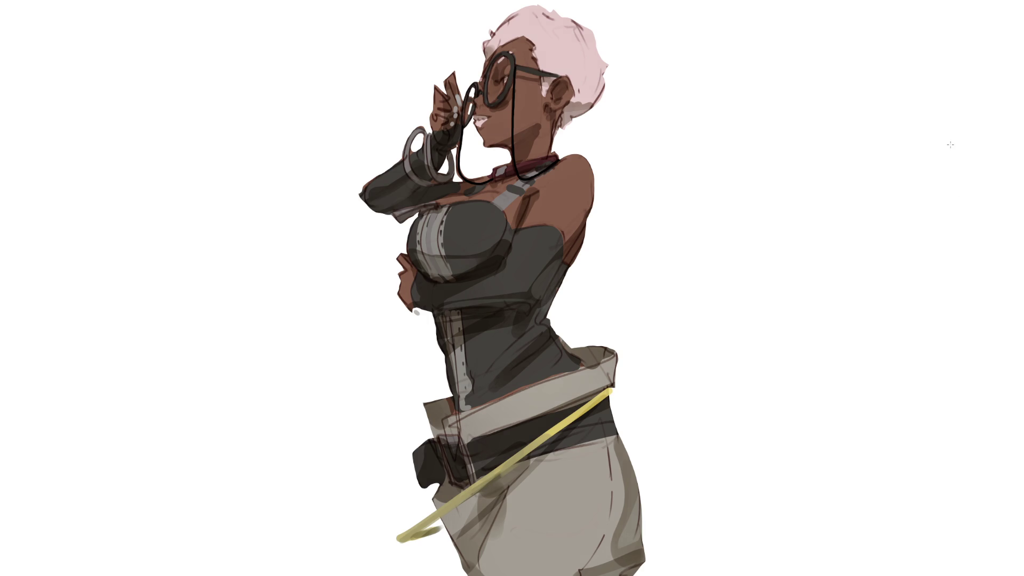
Step: Compare the hair and chest edits via undo/redo, keep them, and enlarge the brush greatly
key("ctrl+z")
key("ctrl+z")
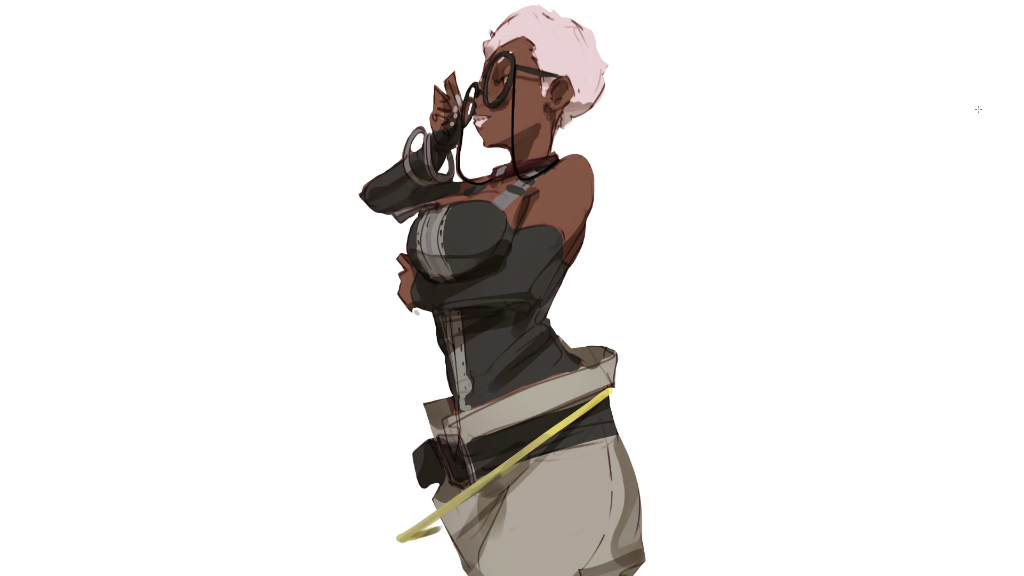
key("ctrl+shift+z")
key("ctrl+z")
key("ctrl+shift+z")
key("ctrl+z")
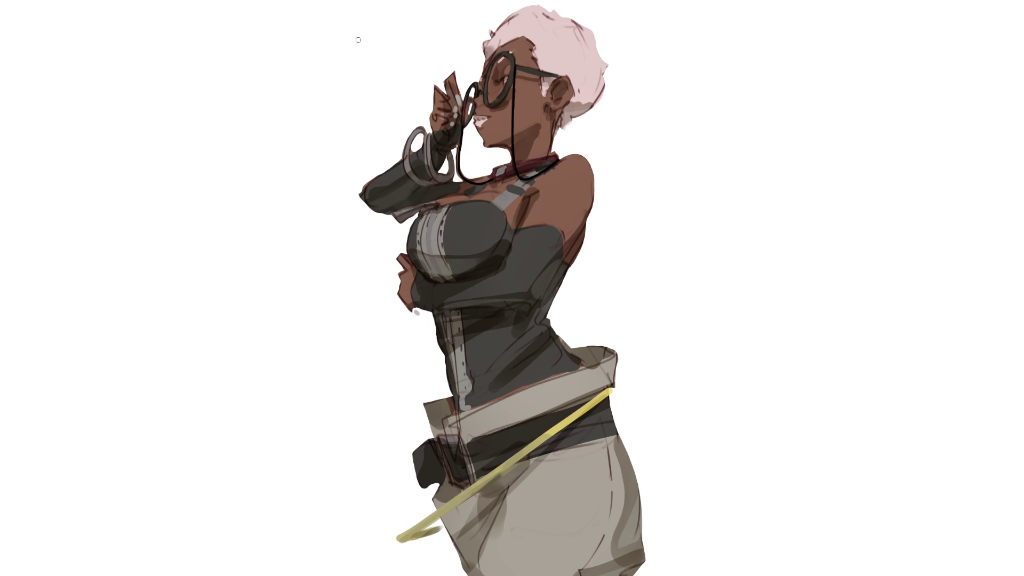
key("bracketright")
key("bracketright")
key("bracketright")
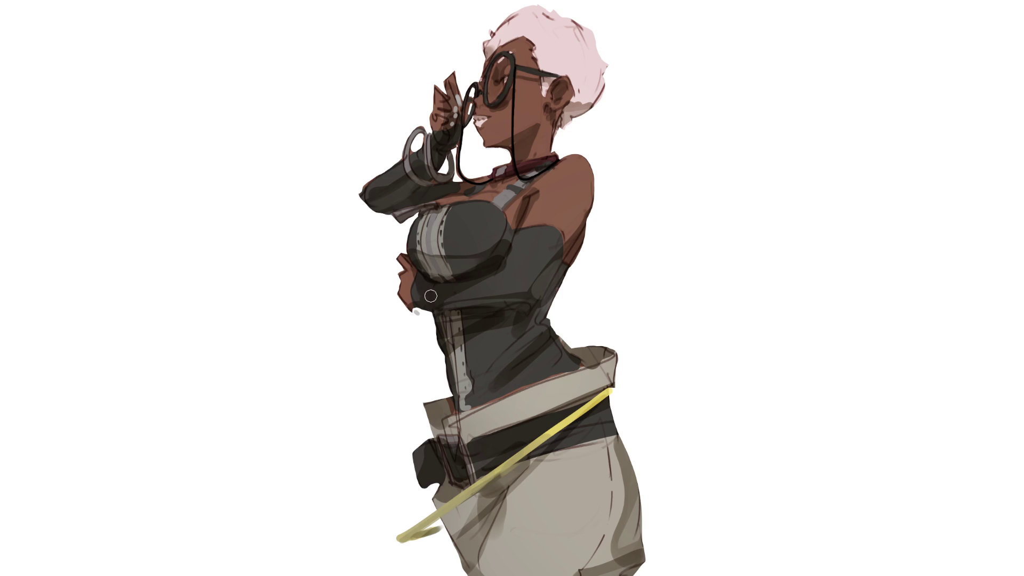
mouse_move(419, 291)
left_mouse_down()
mouse_move(483, 288)
mouse_move(475, 292)
mouse_move(551, 236)
mouse_move(530, 273)
mouse_move(547, 243)
mouse_move(546, 280)
mouse_move(528, 317)
mouse_move(470, 316)
mouse_move(478, 383)
mouse_move(499, 394)
mouse_move(560, 362)
mouse_move(529, 322)
mouse_move(502, 368)
mouse_move(538, 352)
mouse_move(560, 360)
left_mouse_up()
Step: Darken the bust highlight, wrist bangles, belt pouch and black belt band
mouse_move(458, 272)
left_mouse_down()
mouse_move(456, 214)
mouse_move(485, 213)
mouse_move(499, 235)
mouse_move(482, 229)
mouse_move(470, 249)
mouse_move(490, 218)
mouse_move(487, 193)
mouse_move(519, 191)
mouse_move(381, 207)
mouse_move(442, 193)
mouse_move(376, 204)
mouse_move(374, 190)
mouse_move(396, 171)
mouse_move(368, 199)
mouse_move(414, 189)
left_mouse_up()
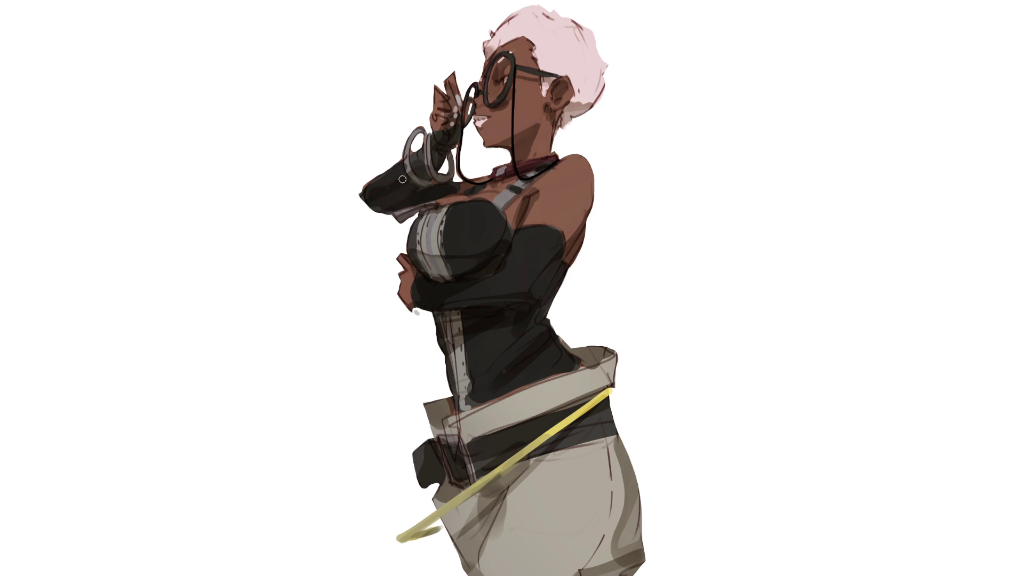
mouse_move(415, 158)
left_mouse_down()
mouse_move(423, 169)
mouse_move(441, 153)
mouse_move(434, 134)
mouse_move(459, 128)
mouse_move(432, 146)
left_mouse_up()
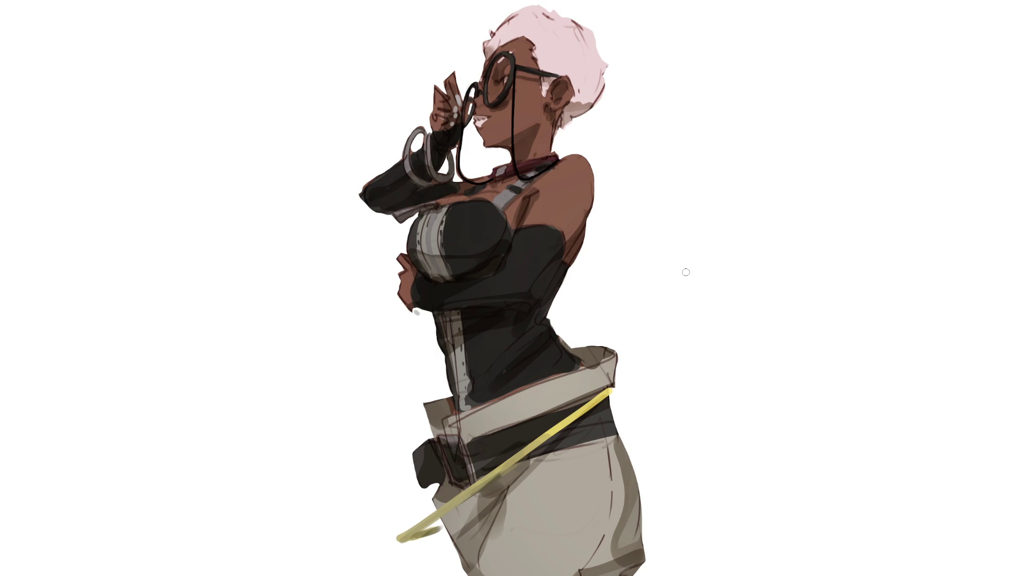
mouse_move(431, 448)
left_mouse_down()
mouse_move(430, 483)
mouse_move(447, 462)
mouse_move(486, 472)
left_mouse_up()
mouse_move(547, 422)
left_mouse_down()
mouse_move(510, 445)
mouse_move(603, 404)
mouse_move(565, 437)
mouse_move(600, 411)
mouse_move(582, 435)
mouse_move(572, 407)
left_mouse_up()
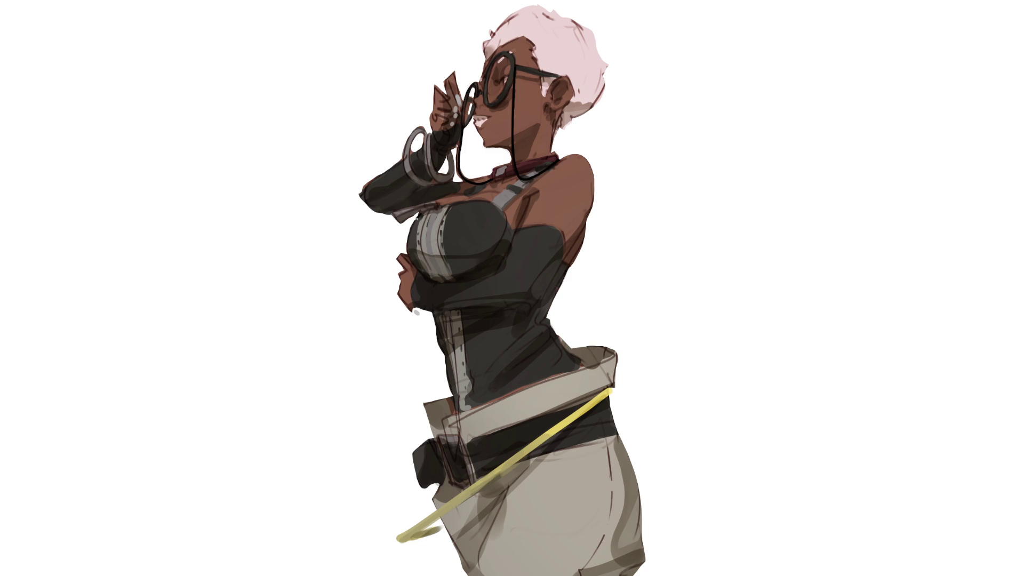
Step: Crisp the upper chest and waist outlines, highlight the pouch's right edge, and sample the corset colour
mouse_move(411, 229)
left_mouse_down()
mouse_move(409, 218)
mouse_move(430, 210)
left_mouse_up()
left_click_drag(559, 270, 544, 306)
left_click_drag(564, 271, 543, 312)
left_click_drag(553, 322, 548, 318)
left_click_drag(446, 438, 432, 483)
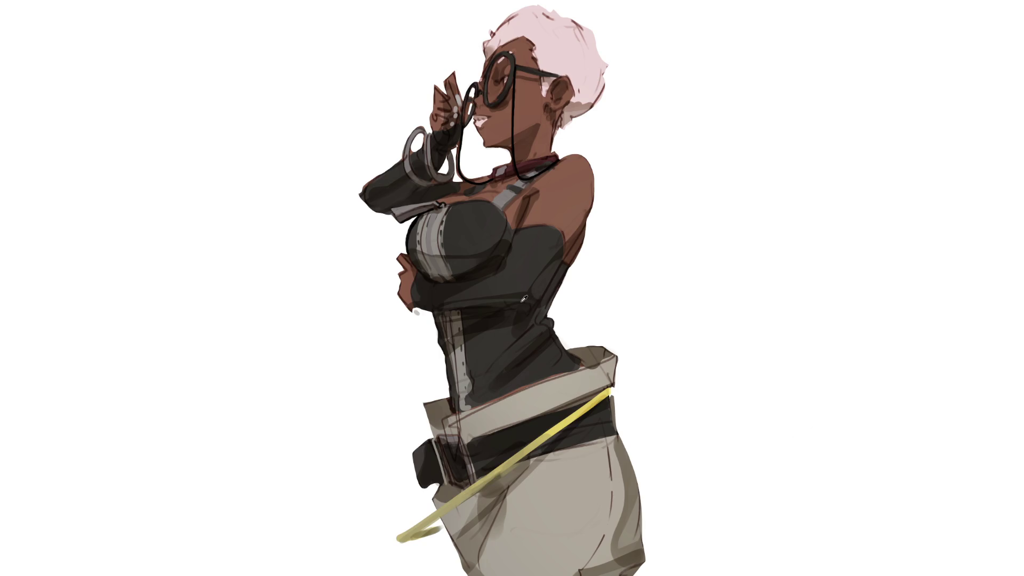
left_click(482, 302, "alt")
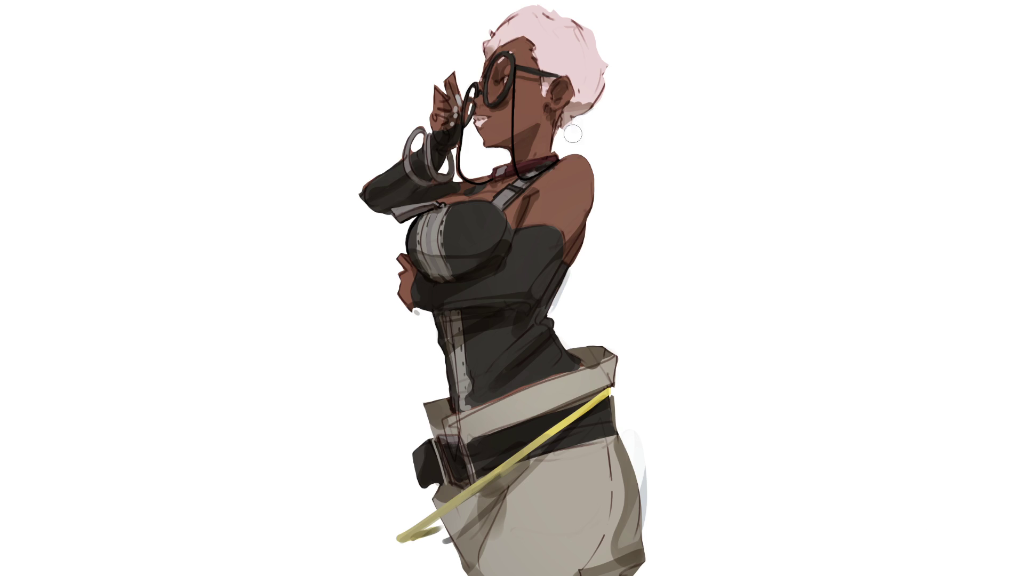
Step: Erase stray marks beside the right hip and the smudge near the strap tip, then select the upper body
left_click_drag(644, 461, 652, 525)
mouse_move(639, 434)
left_mouse_down()
mouse_move(642, 421)
mouse_move(644, 466)
mouse_move(632, 453)
left_mouse_up()
left_click_drag(440, 547, 448, 540)
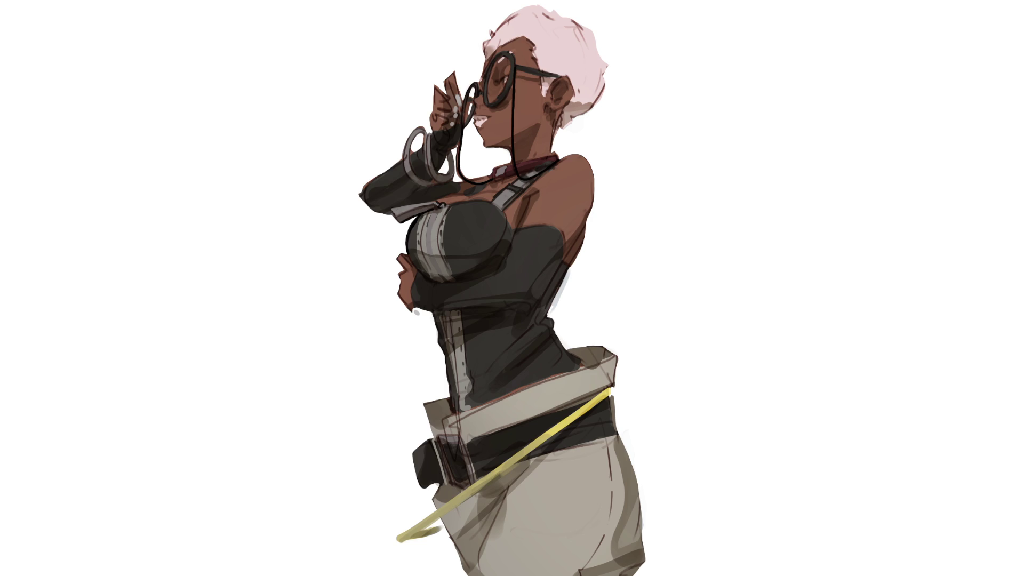
left_click_drag(313, 98, 659, 502)
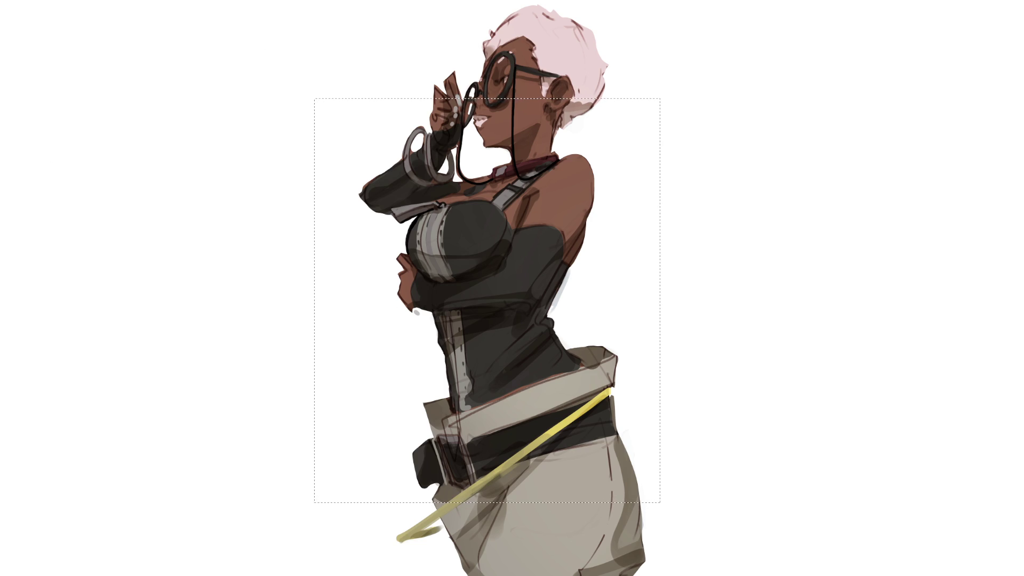
Step: Fill the selected rectangle with tan behind the figure, deselect, and start a white edge along the hair
left_click(480, 326)
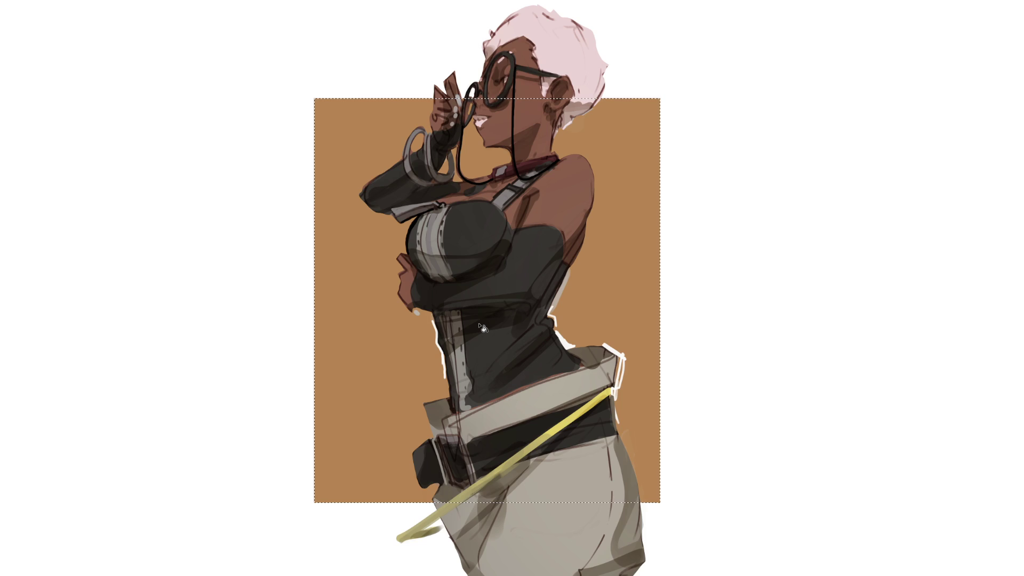
key("ctrl+d")
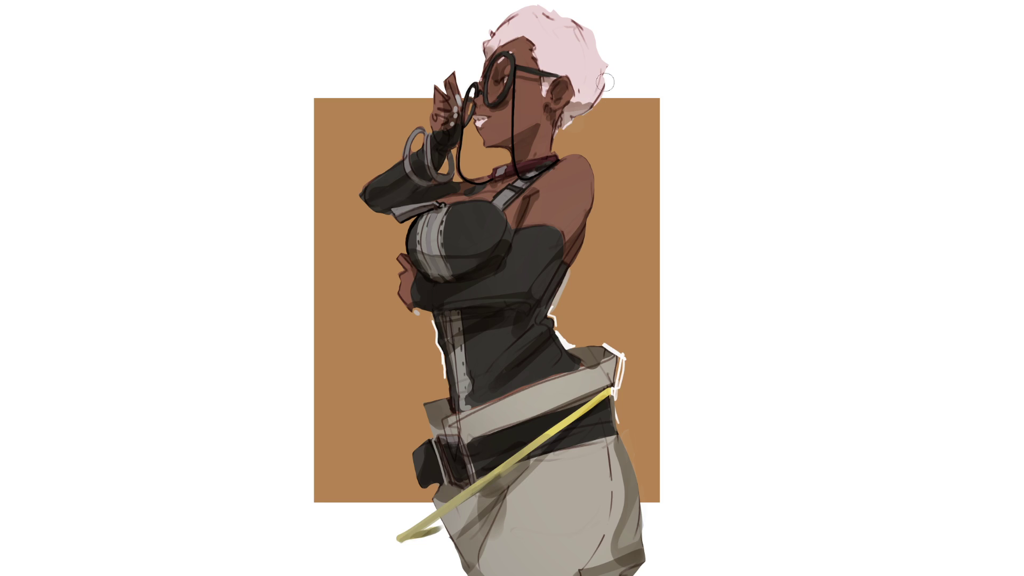
mouse_move(601, 95)
left_mouse_down()
mouse_move(552, 145)
mouse_move(593, 168)
mouse_move(595, 193)
mouse_move(549, 313)
mouse_move(560, 344)
mouse_move(605, 341)
mouse_move(620, 374)
left_mouse_up()
Step: Outline the pants' edges in white and add light accents to the glasses lens, cord, bracelet and nose
left_click_drag(617, 429, 643, 519)
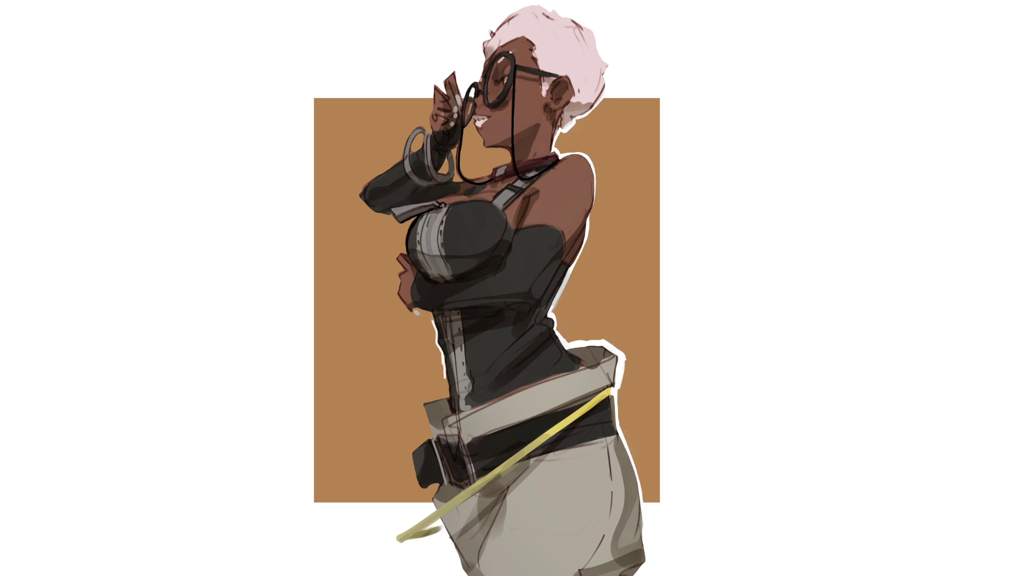
mouse_move(469, 102)
left_mouse_down()
mouse_move(477, 93)
mouse_move(430, 110)
mouse_move(392, 170)
mouse_move(360, 193)
mouse_move(396, 168)
mouse_move(357, 196)
mouse_move(415, 218)
mouse_move(395, 259)
mouse_move(398, 296)
mouse_move(430, 318)
mouse_move(448, 400)
left_mouse_up()
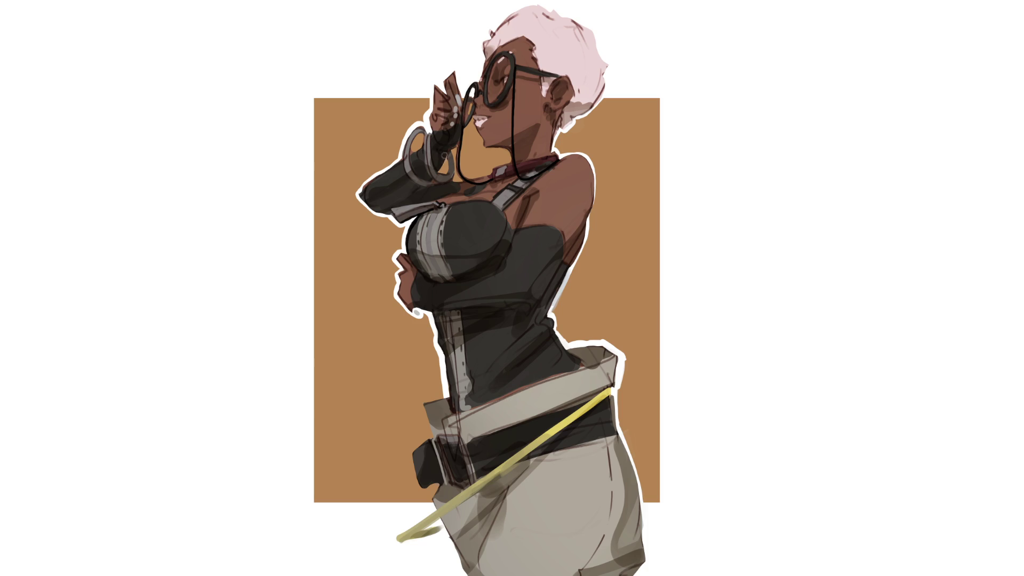
mouse_move(447, 180)
left_mouse_down()
mouse_move(448, 157)
mouse_move(414, 140)
mouse_move(459, 141)
left_mouse_up()
left_click_drag(465, 181, 461, 177)
left_click_drag(470, 105, 472, 113)
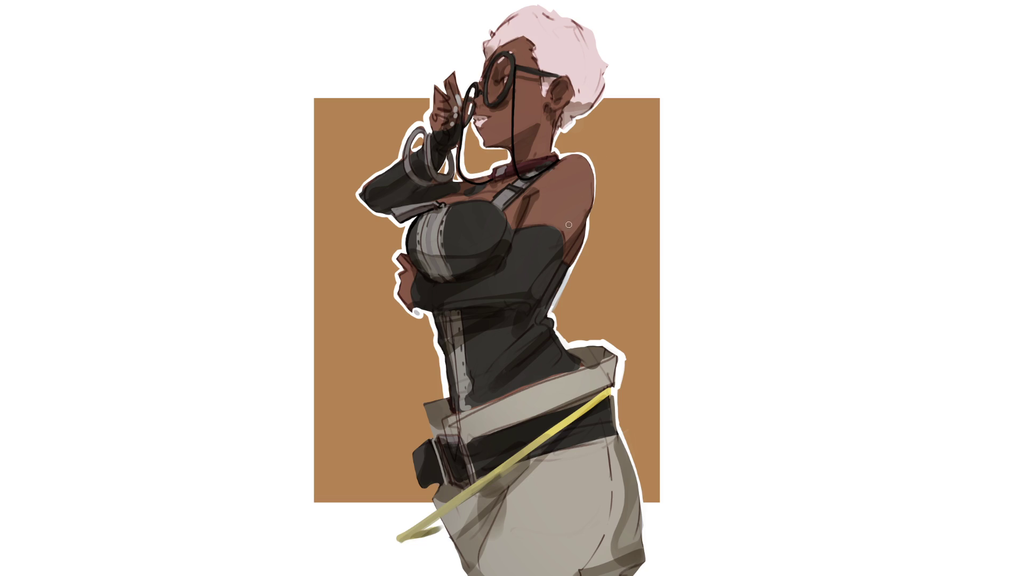
mouse_move(451, 397)
left_mouse_down()
mouse_move(420, 406)
mouse_move(430, 434)
mouse_move(408, 472)
mouse_move(439, 486)
mouse_move(422, 488)
mouse_move(436, 508)
left_mouse_up()
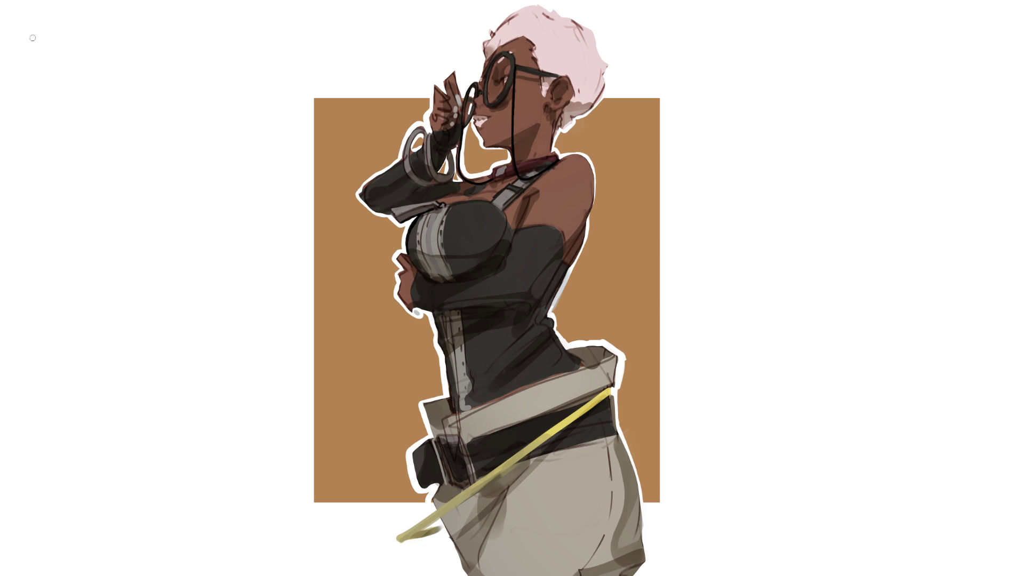
Step: Trim a band off the top of the tan backdrop rectangle
mouse_move(169, 58)
left_mouse_down()
mouse_move(314, 119)
mouse_move(781, 113)
left_mouse_up()
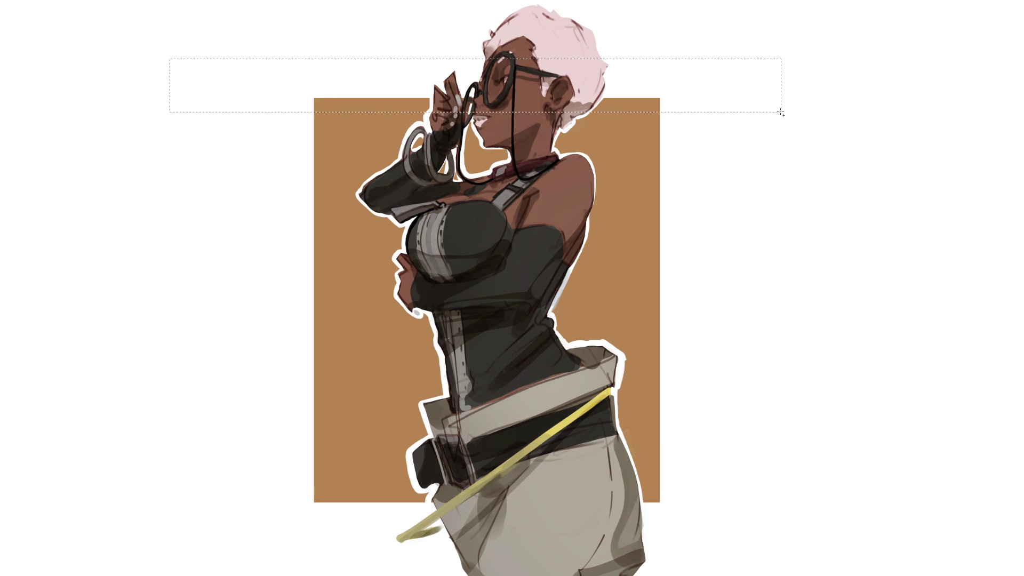
key("Delete")
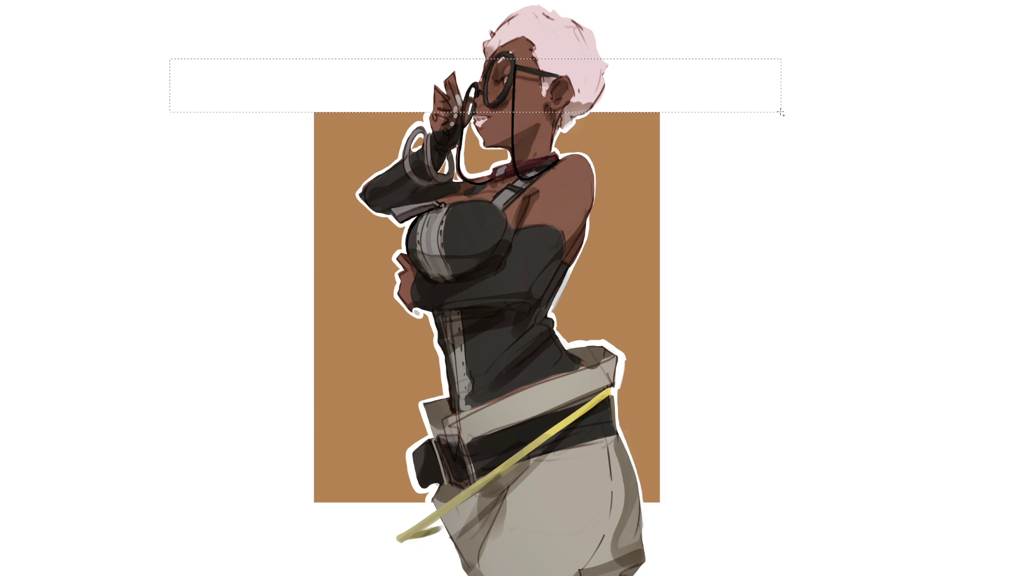
key("ctrl+d")
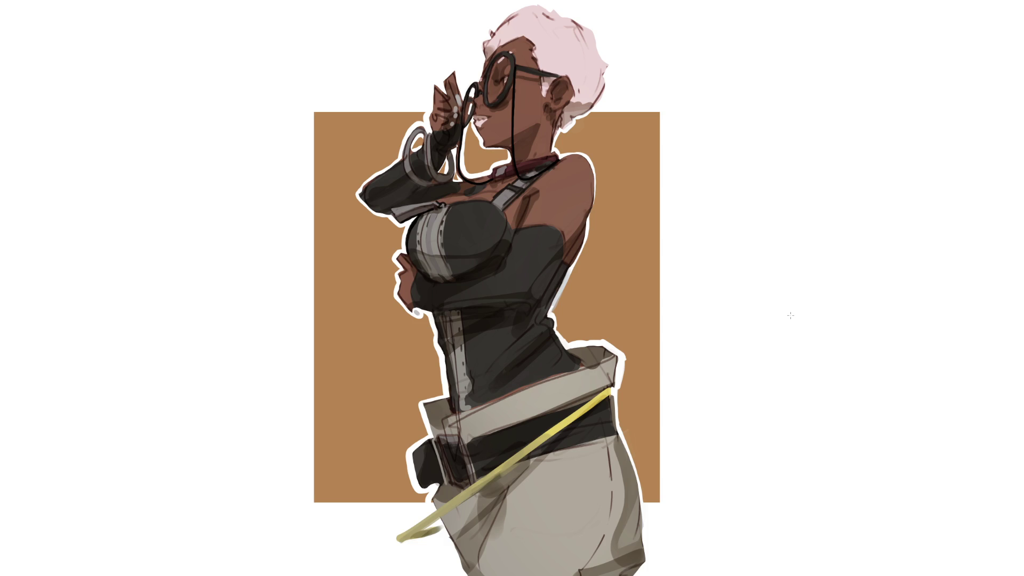
Step: Erase a strip from the backdrop's left side, undoing a wider trial cut
mouse_move(112, 65)
left_mouse_down()
mouse_move(280, 517)
mouse_move(336, 557)
left_mouse_up()
key("Delete")
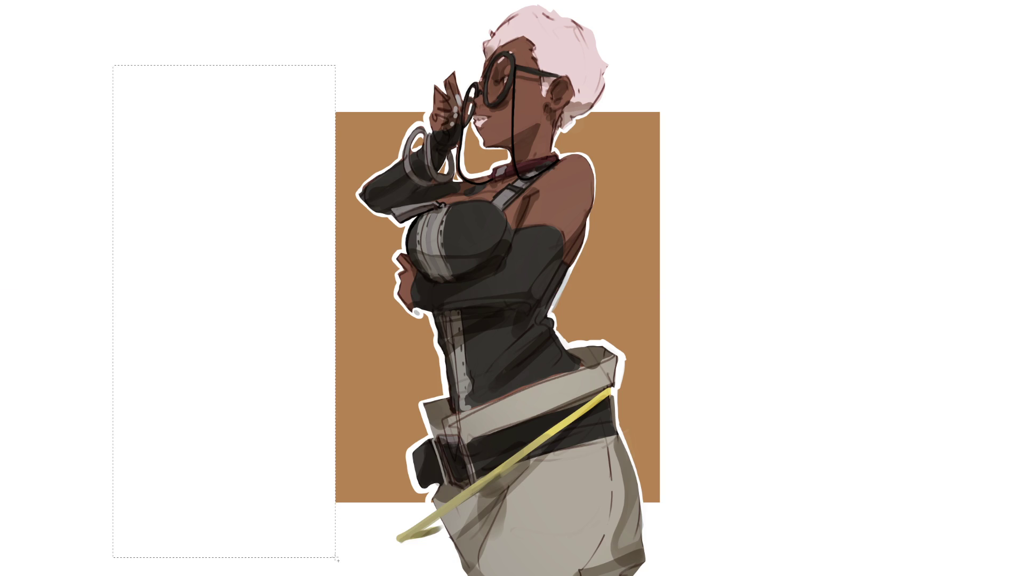
key("ctrl+z")
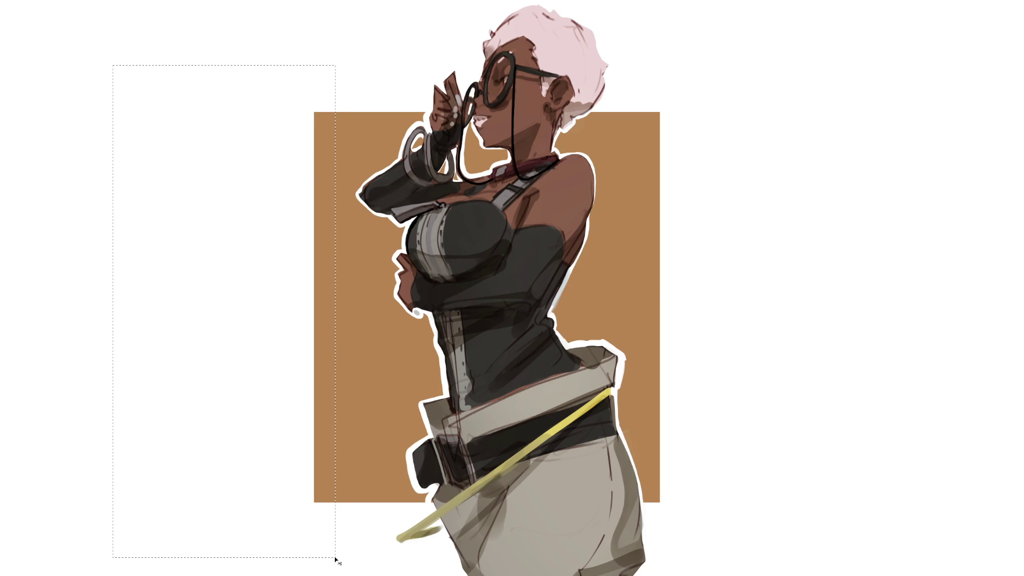
key("Delete")
mouse_move(269, 32)
left_mouse_down()
mouse_move(366, 423)
mouse_move(373, 561)
left_mouse_up()
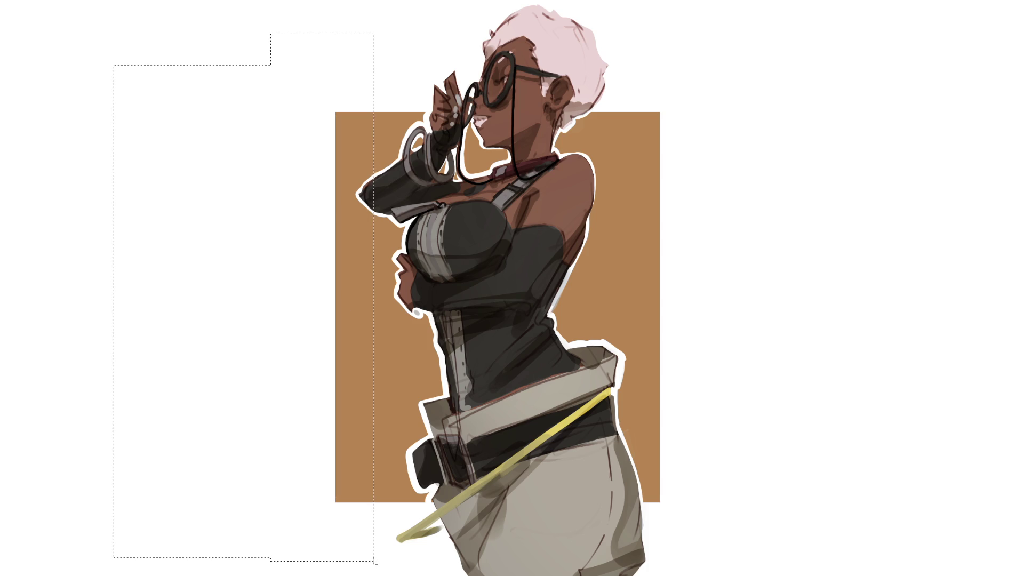
key("Delete")
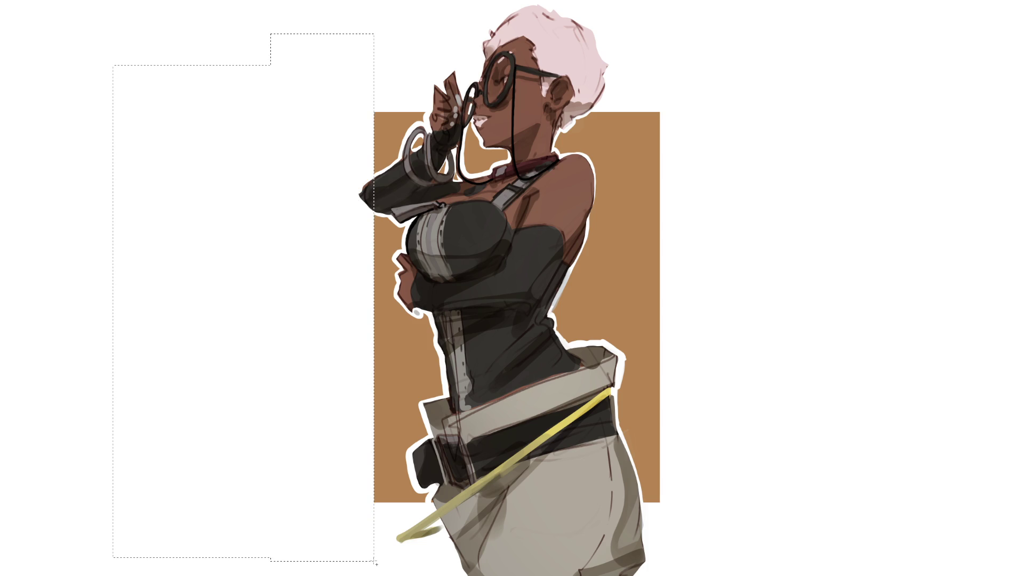
key("ctrl+z")
key("ctrl+d")
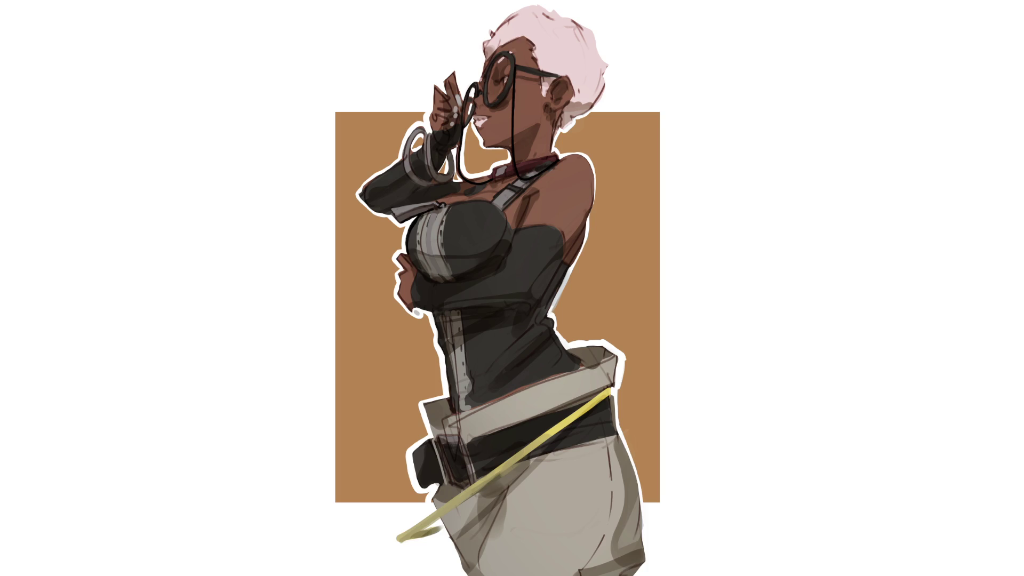
Step: Shift the coloured artwork right, then add dark strokes across the middle figure's forehead
left_click(515, 282)
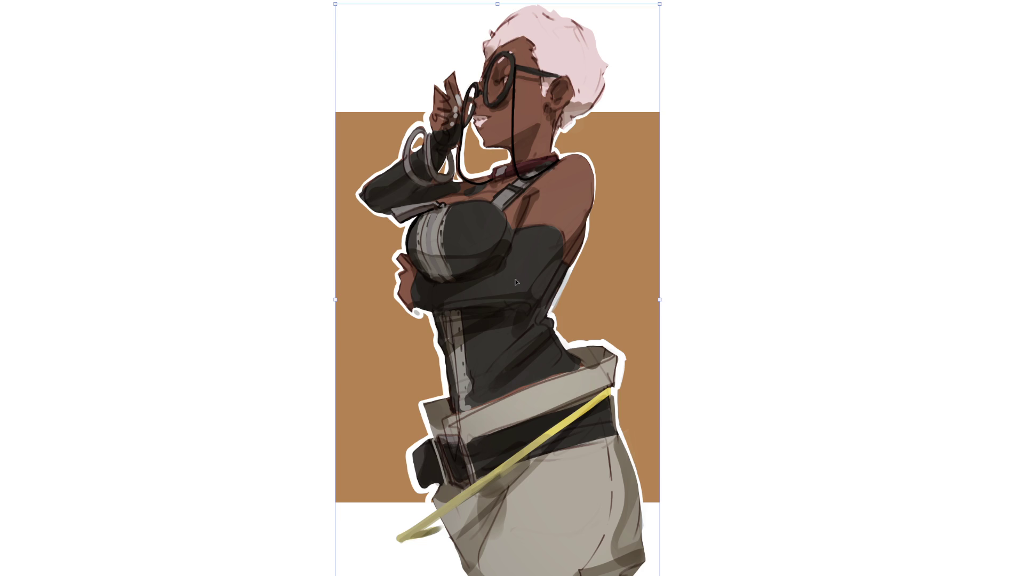
left_click_drag(515, 281, 870, 276)
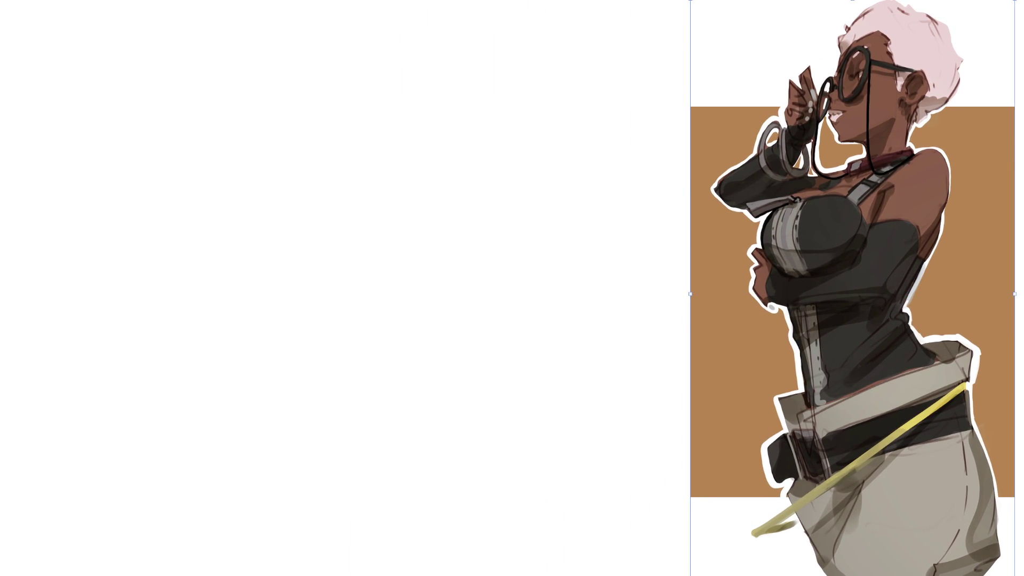
key("Return")
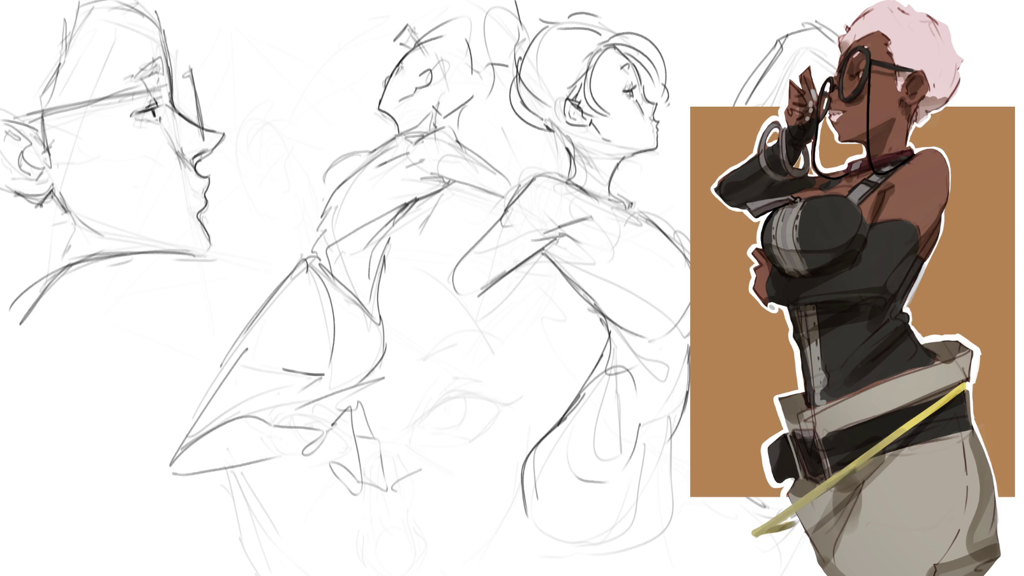
left_click_drag(385, 66, 400, 59)
mouse_move(397, 69)
left_mouse_down()
mouse_move(416, 63)
mouse_move(383, 79)
mouse_move(383, 64)
mouse_move(389, 74)
mouse_move(426, 79)
mouse_move(431, 115)
left_mouse_up()
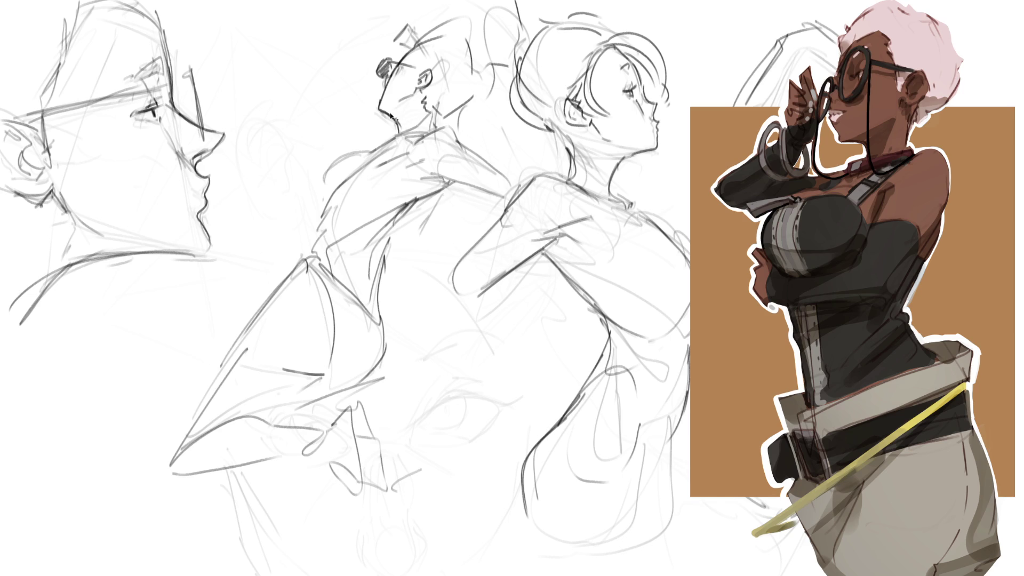
Step: Ink the middle figure's neck, collar, shoulder and left torso line, redoing the shoulder
mouse_move(412, 105)
left_mouse_down()
mouse_move(406, 122)
mouse_move(437, 127)
mouse_move(388, 144)
mouse_move(409, 137)
left_mouse_up()
left_click_drag(396, 141, 367, 148)
mouse_move(428, 132)
left_mouse_down()
mouse_move(346, 149)
mouse_move(330, 159)
mouse_move(323, 188)
left_mouse_up()
mouse_move(336, 153)
left_mouse_down()
mouse_move(322, 202)
mouse_move(360, 195)
left_mouse_up()
key("ctrl+z")
key("ctrl+z")
mouse_move(344, 151)
left_mouse_down()
mouse_move(326, 163)
mouse_move(324, 223)
left_mouse_up()
left_click_drag(338, 174, 321, 216)
key("ctrl+z")
key("ctrl+z")
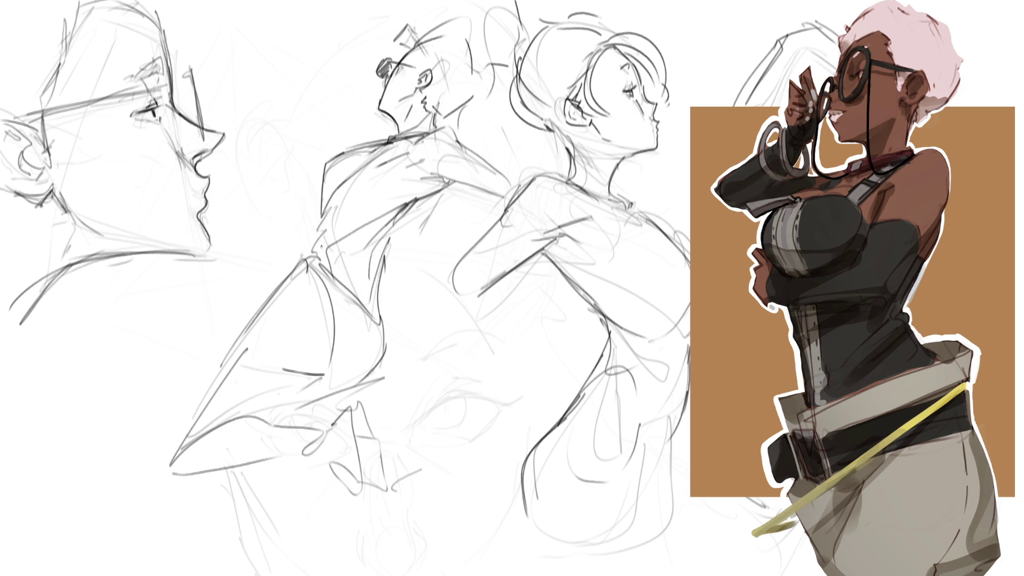
mouse_move(326, 164)
left_mouse_down()
mouse_move(331, 190)
mouse_move(307, 257)
left_mouse_up()
left_click_drag(320, 218, 316, 233)
left_click_drag(317, 230, 310, 248)
Step: Ink the middle figure's right torso edge and diagonal hem line
left_click_drag(442, 186, 388, 277)
mouse_move(388, 277)
left_mouse_down()
mouse_move(307, 258)
mouse_move(380, 314)
left_mouse_up()
mouse_move(454, 186)
left_mouse_down()
mouse_move(418, 309)
mouse_move(386, 315)
left_mouse_up()
left_click_drag(452, 232, 444, 243)
key("ctrl+z")
key("ctrl+z")
mouse_move(458, 180)
left_mouse_down()
mouse_move(376, 316)
mouse_move(367, 311)
left_mouse_up()
left_click_drag(421, 201, 415, 240)
key("ctrl+z")
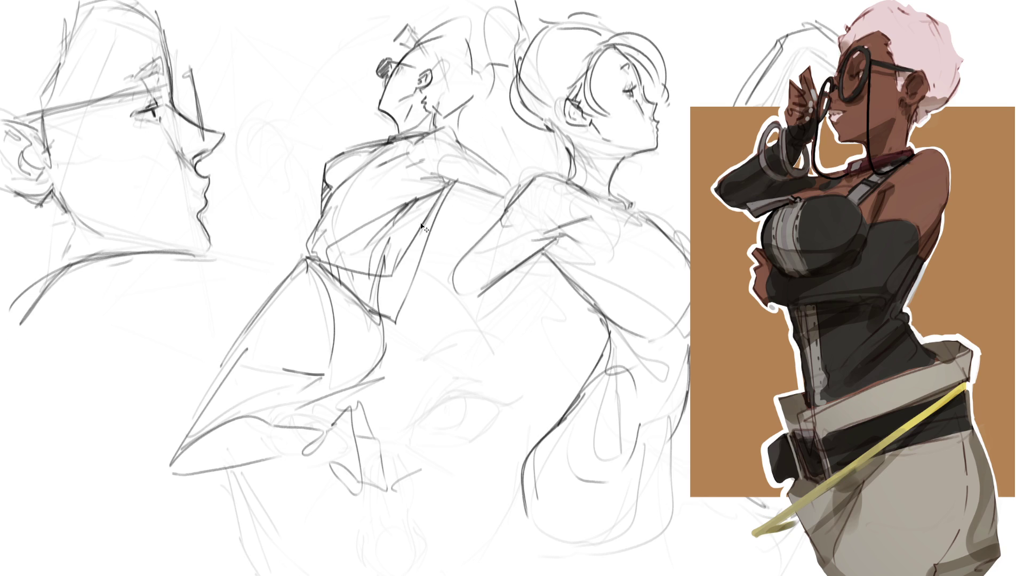
mouse_move(417, 237)
left_mouse_down()
mouse_move(423, 201)
mouse_move(419, 228)
left_mouse_up()
mouse_move(424, 243)
left_mouse_down()
mouse_move(426, 308)
mouse_move(396, 321)
left_mouse_up()
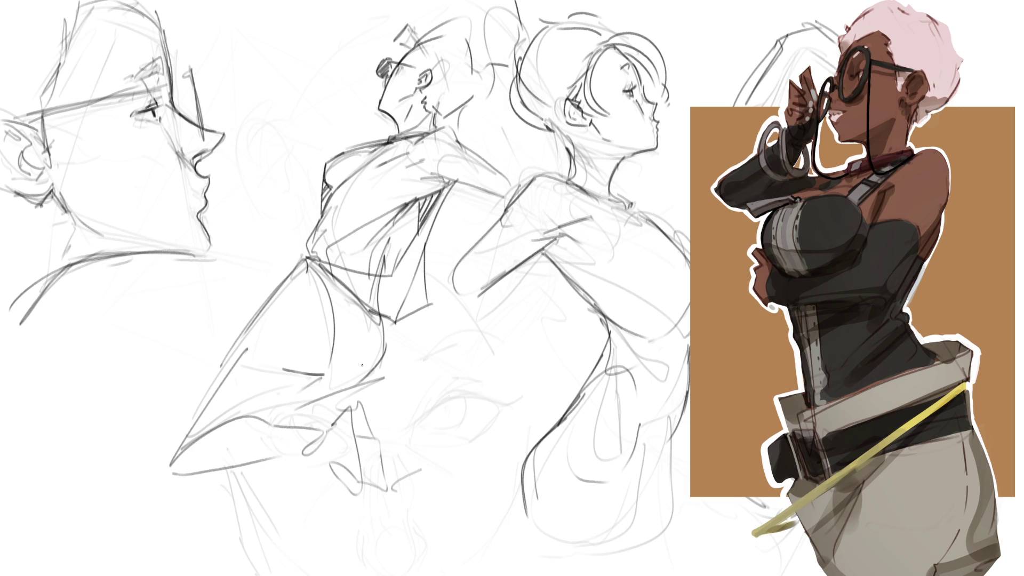
Step: Hatch the lower torso, upper torso and chest diagonally, and darken the jaw and neck
mouse_move(425, 263)
left_mouse_down()
mouse_move(406, 284)
mouse_move(415, 295)
left_mouse_up()
left_click_drag(417, 294, 403, 309)
left_click_drag(420, 301, 406, 315)
mouse_move(420, 200)
left_mouse_down()
mouse_move(376, 248)
mouse_move(367, 244)
mouse_move(378, 237)
left_mouse_up()
left_click_drag(379, 235, 373, 253)
left_click_drag(394, 214, 385, 235)
left_click_drag(409, 199, 398, 221)
mouse_move(404, 191)
left_mouse_down()
mouse_move(426, 169)
mouse_move(442, 178)
left_mouse_up()
mouse_move(430, 113)
left_mouse_down()
mouse_move(428, 126)
mouse_move(449, 121)
left_mouse_up()
Step: Darken the skirt's lower line and begin hatching inside the skirt
left_click_drag(316, 266, 335, 378)
key("ctrl+z")
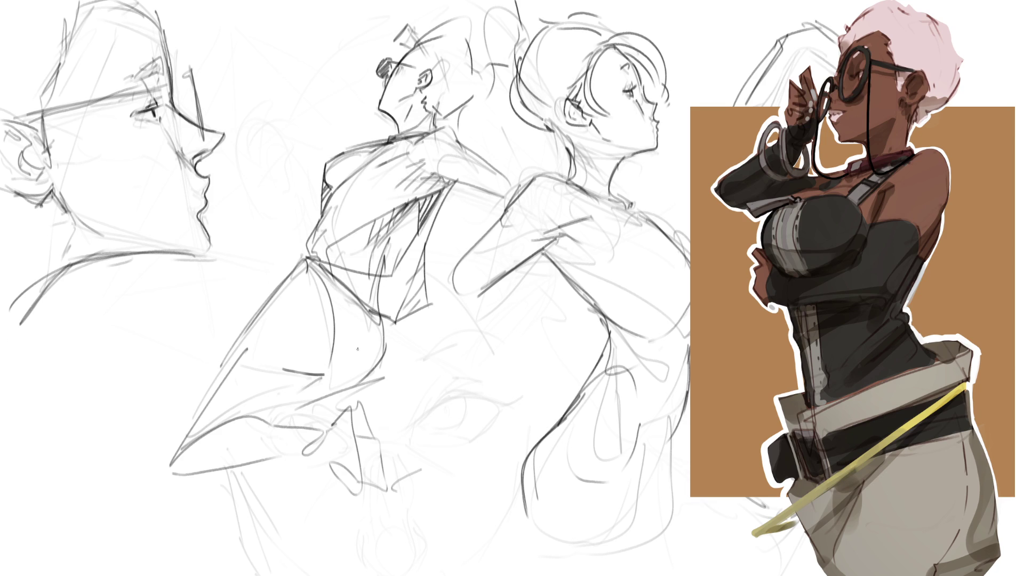
mouse_move(307, 374)
left_mouse_down()
mouse_move(369, 365)
mouse_move(344, 353)
mouse_move(355, 331)
mouse_move(333, 315)
left_mouse_up()
key("ctrl+z")
key("ctrl+z")
key("ctrl+z")
key("ctrl+z")
mouse_move(361, 353)
left_mouse_down()
mouse_move(326, 284)
mouse_move(333, 278)
mouse_move(360, 302)
left_mouse_up()
Step: Hatch the skirt and redraw a long hem line running down-left, hatching beneath it
left_click_drag(389, 345, 381, 331)
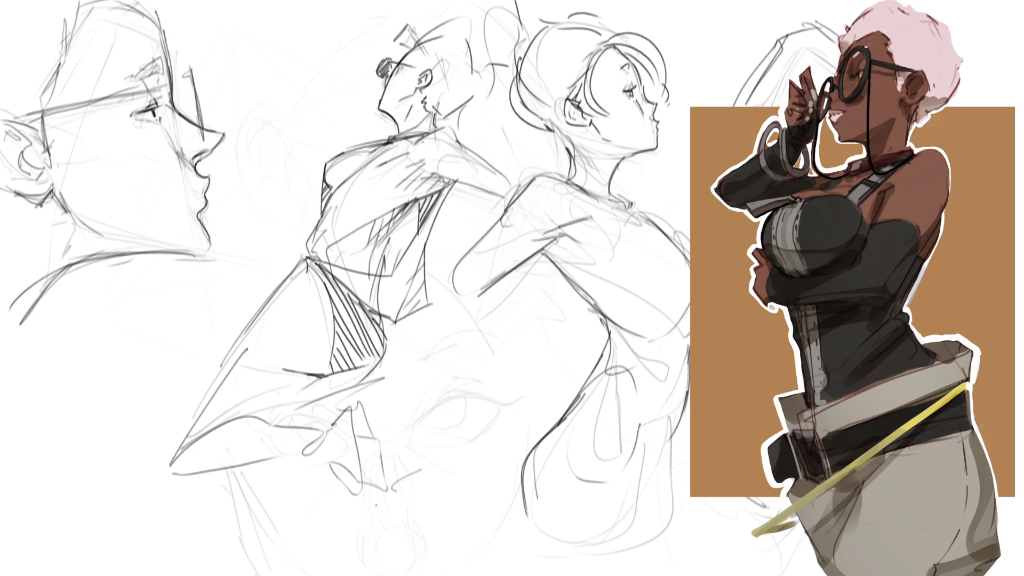
left_click_drag(389, 349, 368, 387)
mouse_move(381, 380)
left_mouse_down()
mouse_move(308, 406)
mouse_move(313, 385)
mouse_move(249, 423)
left_mouse_up()
key("ctrl+z")
left_click_drag(323, 377, 269, 423)
key("ctrl+z")
left_click_drag(319, 376, 240, 443)
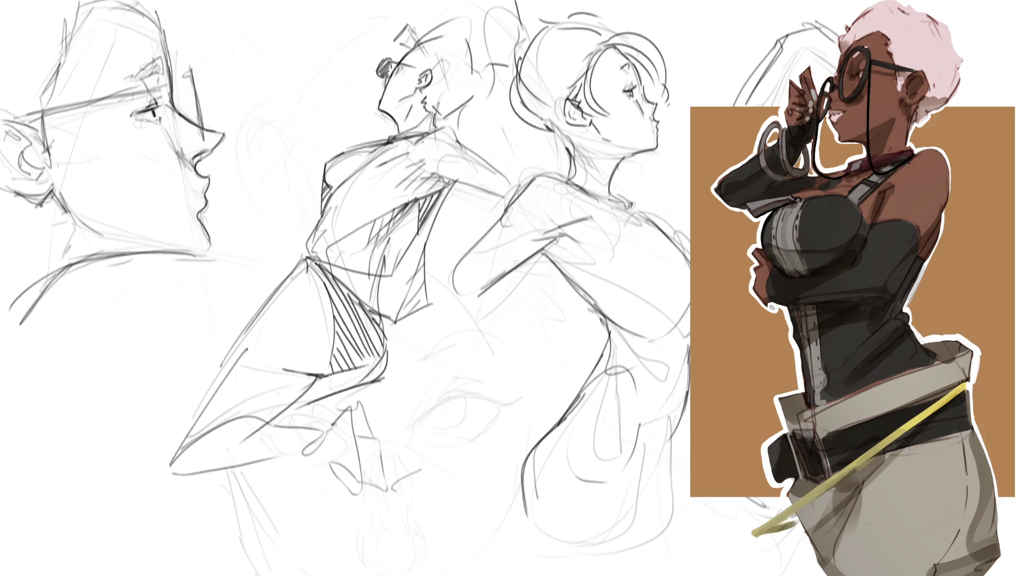
mouse_move(317, 380)
left_mouse_down()
mouse_move(354, 371)
mouse_move(305, 415)
left_mouse_up()
key("ctrl+z")
key("ctrl+z")
key("ctrl+z")
left_click_drag(384, 379, 239, 432)
mouse_move(300, 398)
left_mouse_down()
mouse_move(296, 413)
mouse_move(302, 405)
left_mouse_up()
mouse_move(313, 382)
left_mouse_down()
mouse_move(310, 400)
mouse_move(319, 397)
left_mouse_up()
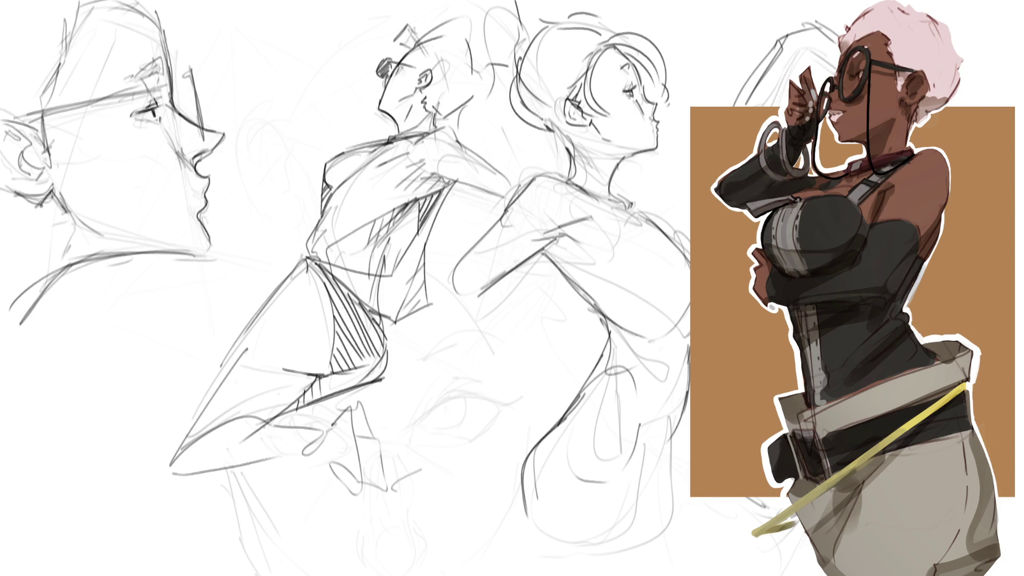
Step: Outline the middle figure's lower leg and hatch it down the right side
left_click_drag(345, 462, 392, 485)
left_click_drag(379, 403, 371, 493)
mouse_move(379, 408)
left_mouse_down()
mouse_move(403, 390)
mouse_move(372, 491)
mouse_move(390, 494)
left_mouse_up()
mouse_move(413, 398)
left_mouse_down()
mouse_move(389, 508)
mouse_move(389, 477)
left_mouse_up()
mouse_move(388, 441)
left_mouse_down()
mouse_move(393, 431)
mouse_move(354, 464)
left_mouse_up()
left_click_drag(354, 468, 391, 506)
mouse_move(349, 402)
left_mouse_down()
mouse_move(378, 433)
mouse_move(317, 453)
left_mouse_up()
key("ctrl+z")
left_click_drag(358, 421, 371, 435)
left_click_drag(359, 436, 371, 447)
mouse_move(411, 397)
left_mouse_down()
mouse_move(385, 419)
mouse_move(374, 509)
left_mouse_up()
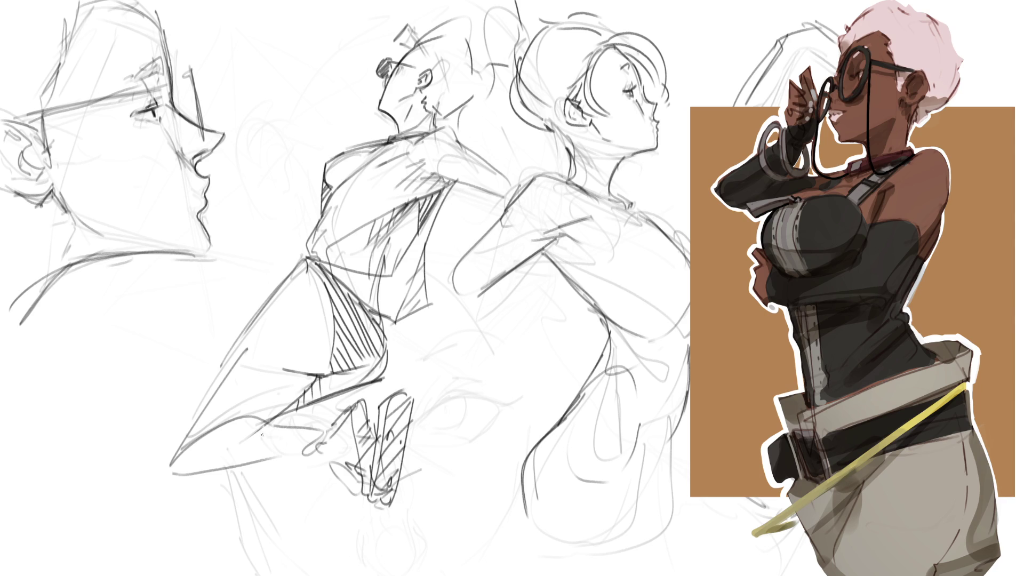
Step: Try leg, foot and skirt-edge strokes, undoing each rejected attempt
mouse_move(200, 398)
left_mouse_down()
mouse_move(53, 520)
mouse_move(172, 474)
left_mouse_up()
mouse_move(55, 514)
left_mouse_down()
mouse_move(24, 519)
mouse_move(32, 538)
mouse_move(11, 536)
mouse_move(26, 563)
left_mouse_up()
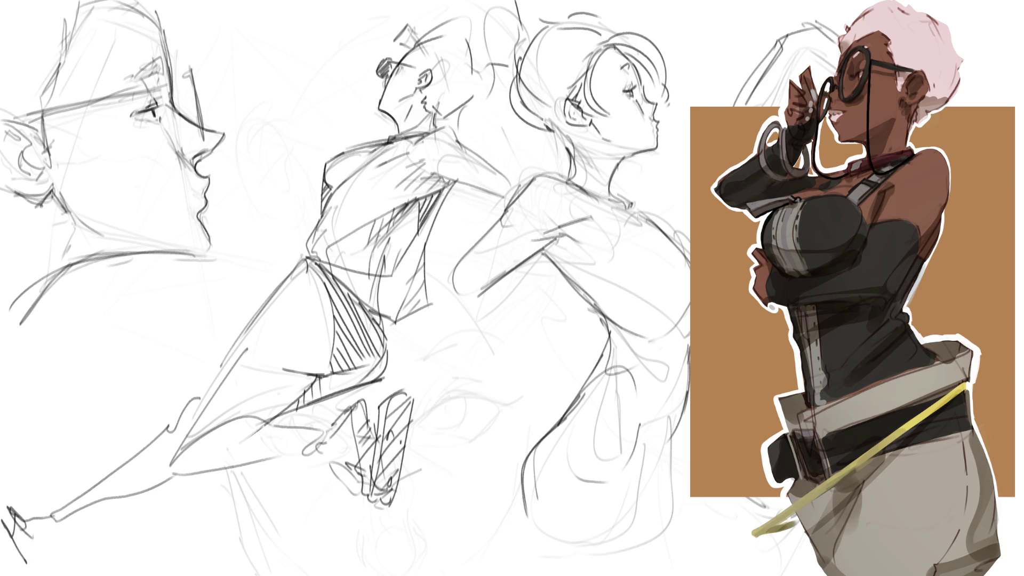
key("ctrl+z")
key("ctrl+z")
key("ctrl+z")
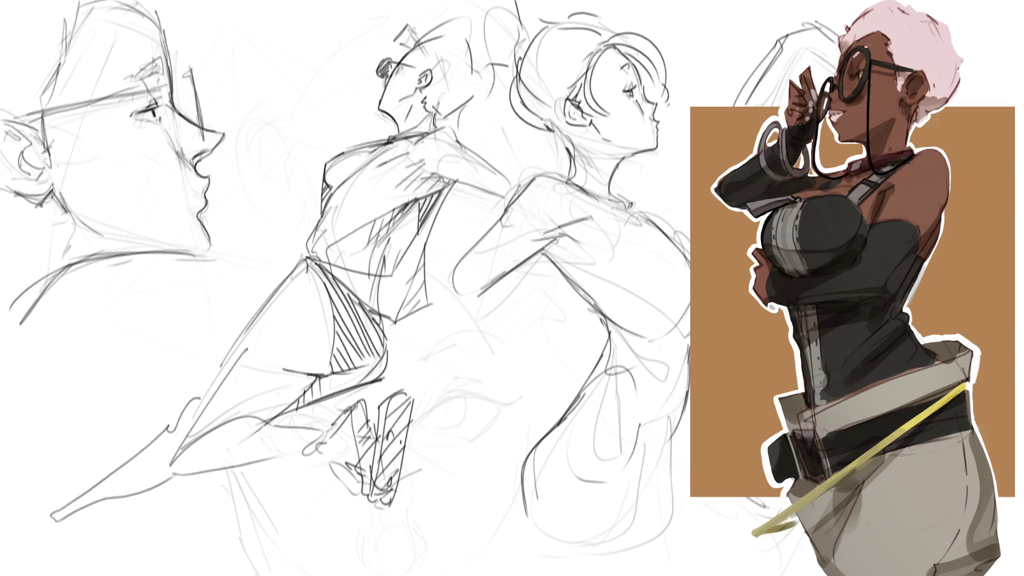
mouse_move(210, 391)
left_mouse_down()
mouse_move(184, 409)
mouse_move(210, 485)
left_mouse_up()
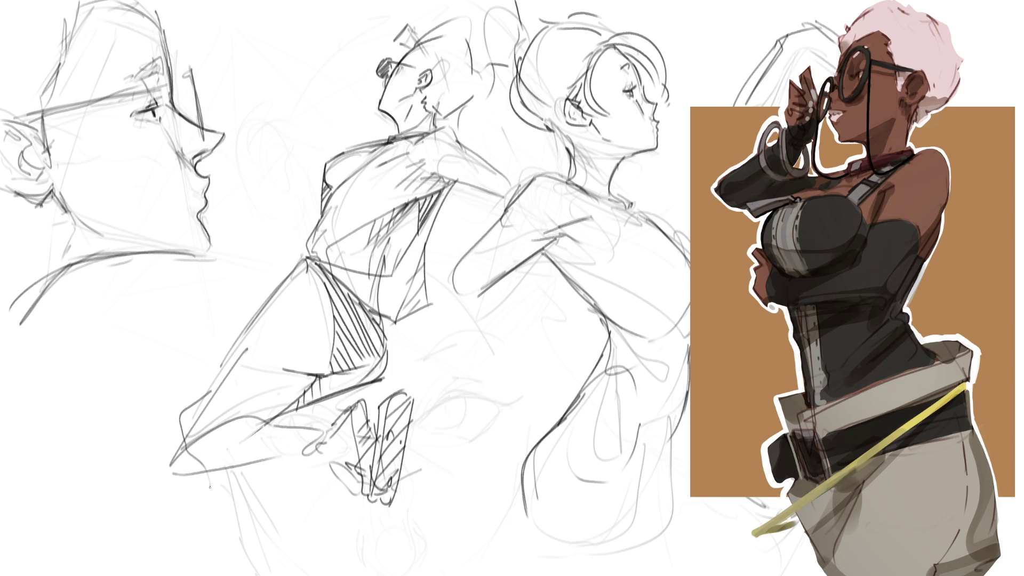
key("ctrl+z")
left_click_drag(258, 321, 243, 355)
key("ctrl+z")
Step: Redraw the skirt's left edge downward and draw two leg lines to the canvas bottom
left_click_drag(281, 290, 245, 348)
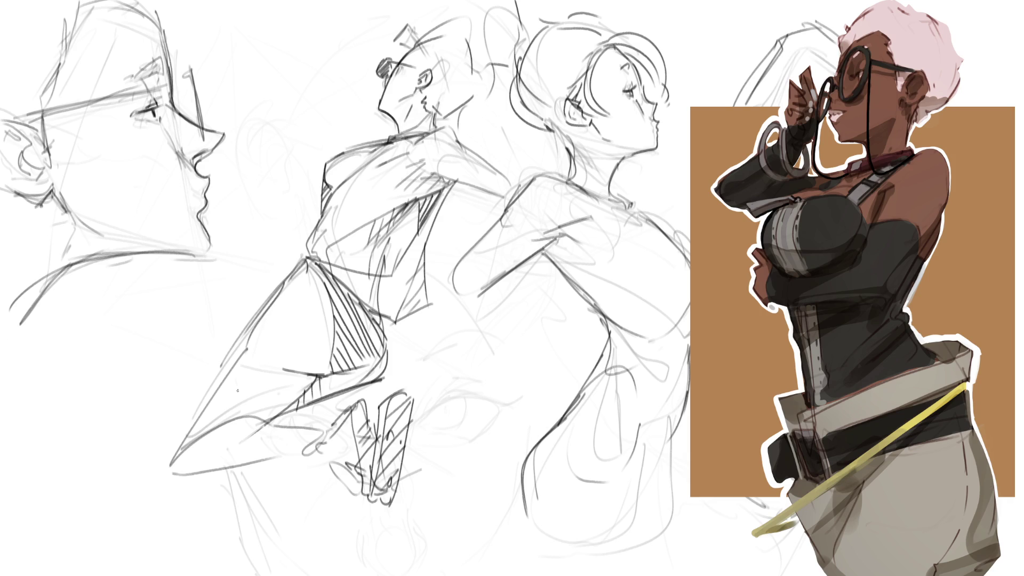
mouse_move(245, 338)
left_mouse_down()
mouse_move(170, 474)
mouse_move(223, 476)
left_mouse_up()
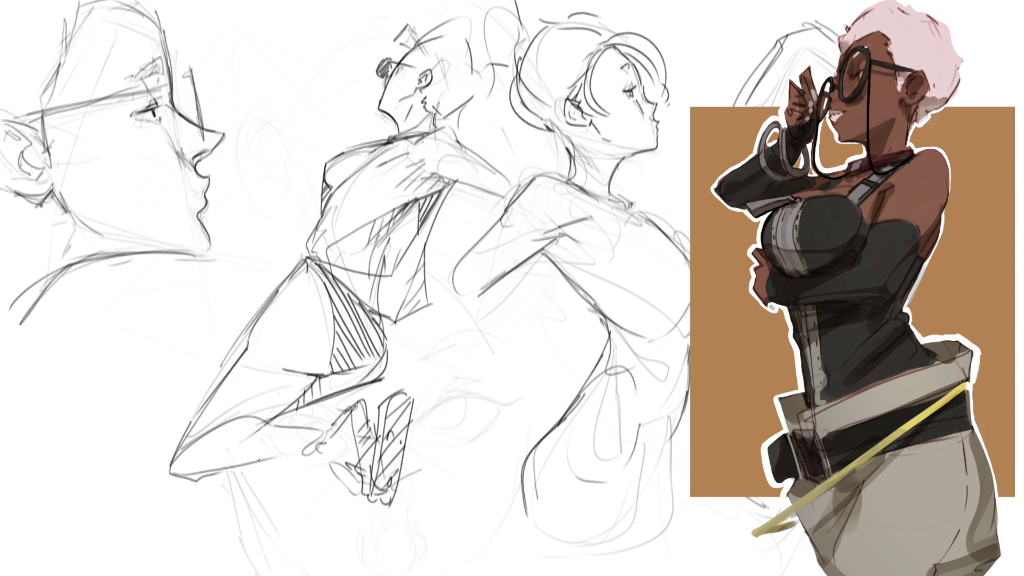
left_click_drag(222, 382, 187, 423)
left_click_drag(257, 468, 250, 564)
mouse_move(214, 475)
left_mouse_down()
mouse_move(233, 575)
mouse_move(252, 568)
left_mouse_up()
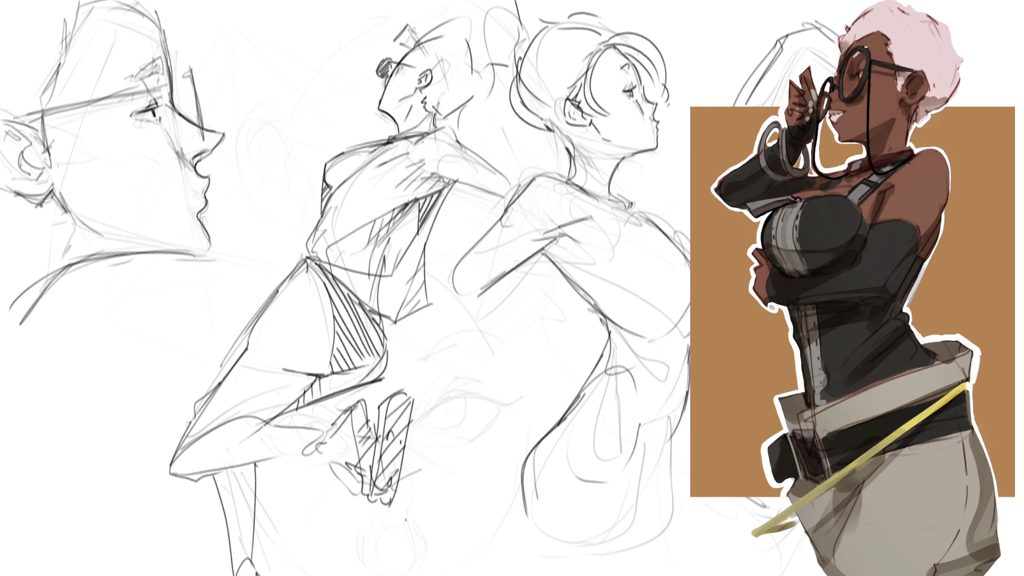
Step: Redraw the right figure's hand with a pointed finger and a long diagonal line
mouse_move(479, 266)
left_mouse_down()
mouse_move(446, 293)
mouse_move(487, 307)
left_mouse_up()
mouse_move(433, 270)
left_mouse_down()
mouse_move(446, 331)
mouse_move(498, 364)
left_mouse_up()
left_click_drag(455, 330, 509, 364)
left_click_drag(479, 303, 511, 335)
mouse_move(505, 333)
left_mouse_down()
mouse_move(513, 358)
mouse_move(530, 366)
mouse_move(520, 324)
left_mouse_up()
left_click_drag(512, 365, 525, 361)
left_click_drag(548, 341, 526, 374)
mouse_move(511, 369)
left_mouse_down()
mouse_move(536, 372)
mouse_move(534, 419)
left_mouse_up()
left_click_drag(539, 358, 531, 403)
left_click_drag(528, 359, 655, 417)
left_click_drag(584, 381, 664, 422)
left_click_drag(542, 362, 655, 416)
mouse_move(532, 363)
left_mouse_down()
mouse_move(631, 407)
mouse_move(550, 406)
mouse_move(673, 426)
left_mouse_up()
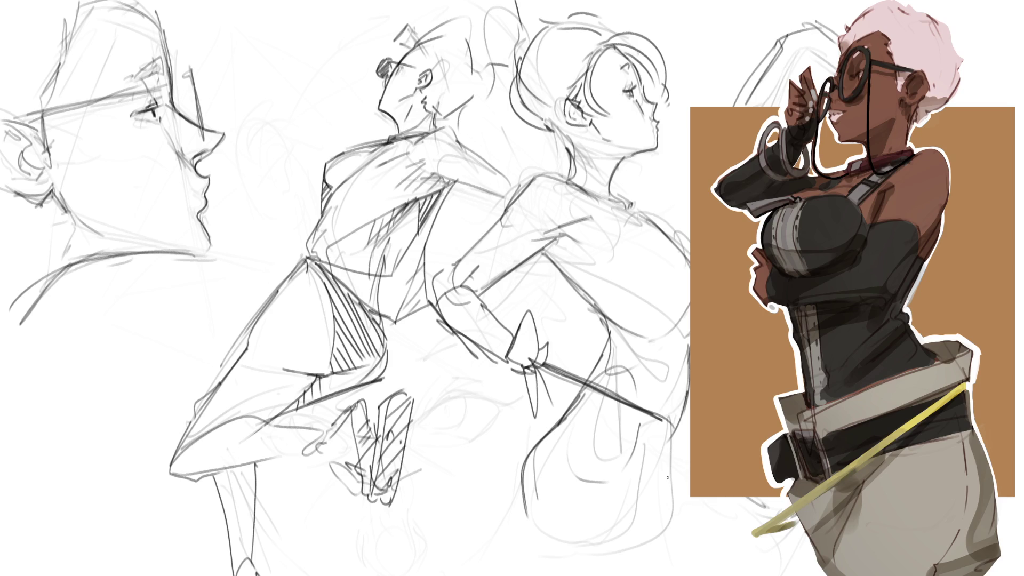
Step: Ink the right figure's arm, back, outer edge and hip, then hatch the hip
mouse_move(539, 173)
left_mouse_down()
mouse_move(478, 246)
mouse_move(514, 275)
mouse_move(533, 275)
left_mouse_up()
left_click_drag(574, 235, 546, 283)
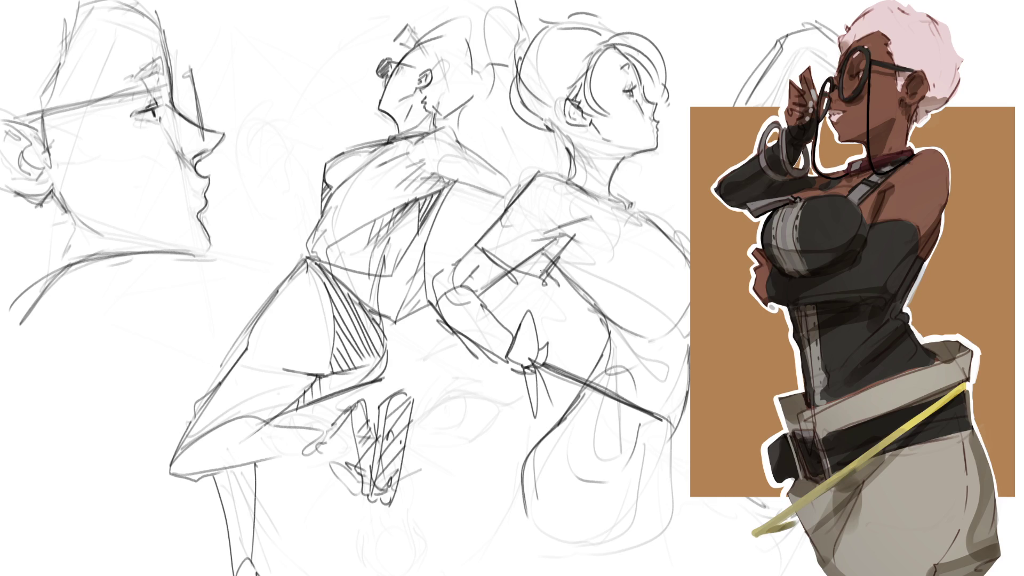
mouse_move(520, 190)
left_mouse_down()
mouse_move(471, 246)
mouse_move(581, 174)
mouse_move(639, 201)
mouse_move(622, 207)
mouse_move(682, 225)
mouse_move(677, 248)
left_mouse_up()
left_click_drag(688, 304, 679, 358)
mouse_move(546, 276)
left_mouse_down()
mouse_move(576, 326)
mouse_move(582, 318)
mouse_move(565, 320)
mouse_move(538, 355)
mouse_move(617, 316)
left_mouse_up()
left_click_drag(557, 339, 580, 327)
left_click_drag(538, 366, 660, 396)
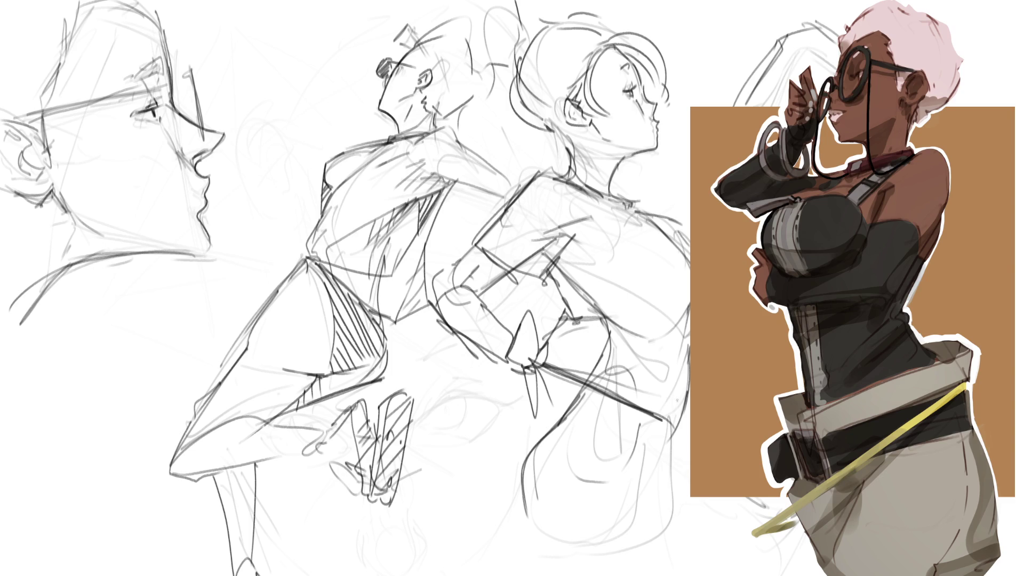
mouse_move(545, 366)
left_mouse_down()
mouse_move(563, 383)
mouse_move(546, 391)
mouse_move(559, 430)
mouse_move(560, 400)
mouse_move(581, 389)
mouse_move(683, 417)
left_mouse_up()
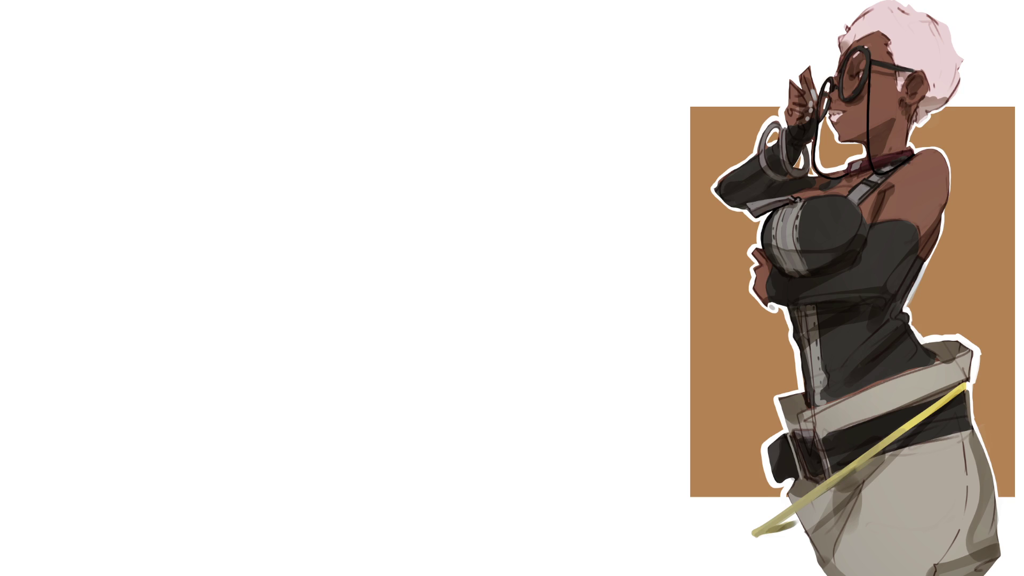
mouse_move(272, 81)
left_mouse_down()
mouse_move(255, 120)
mouse_move(294, 70)
mouse_move(300, 135)
mouse_move(268, 127)
mouse_move(268, 109)
mouse_move(260, 174)
mouse_move(288, 174)
left_mouse_up()
Step: Rough in loose pencil strokes around the new head: ear loop, top arc and a large ellipse
left_click_drag(306, 120, 307, 134)
left_click_drag(305, 114, 315, 127)
left_click_drag(302, 132, 312, 131)
mouse_move(285, 72)
left_mouse_down()
mouse_move(302, 60)
mouse_move(333, 99)
left_mouse_up()
left_click_drag(334, 89, 341, 131)
left_click_drag(364, 95, 394, 73)
mouse_move(438, 34)
left_mouse_down()
mouse_move(450, 44)
mouse_move(463, 100)
mouse_move(473, 92)
left_mouse_up()
left_click_drag(465, 103, 479, 137)
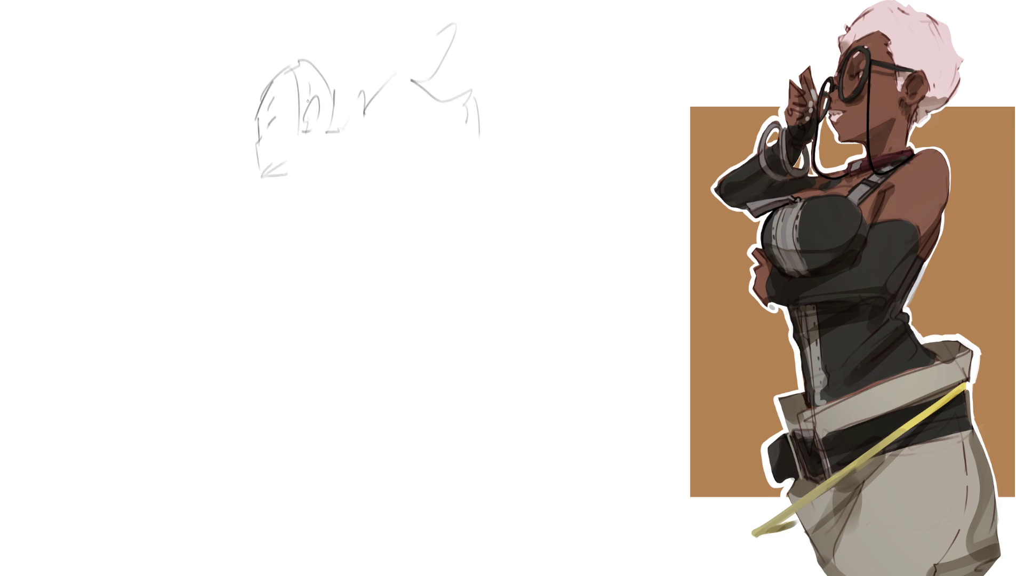
mouse_move(277, 86)
left_mouse_down()
mouse_move(172, 203)
mouse_move(211, 224)
left_mouse_up()
left_click_drag(288, 61, 315, 50)
left_click_drag(316, 69, 321, 94)
mouse_move(265, 142)
left_mouse_down()
mouse_move(266, 160)
mouse_move(325, 156)
mouse_move(320, 192)
left_mouse_up()
mouse_move(332, 145)
left_mouse_down()
mouse_move(344, 180)
mouse_move(319, 183)
left_mouse_up()
Step: Sketch the body's curves below the head with large arcs and long diagonal lines
left_click_drag(348, 149, 395, 176)
left_click_drag(323, 189, 368, 192)
mouse_move(323, 188)
left_mouse_down()
mouse_move(301, 243)
mouse_move(395, 235)
left_mouse_up()
mouse_move(370, 271)
left_mouse_down()
mouse_move(404, 261)
mouse_move(404, 179)
left_mouse_up()
left_click_drag(403, 174, 433, 247)
mouse_move(380, 292)
left_mouse_down()
mouse_move(469, 241)
mouse_move(548, 365)
mouse_move(565, 355)
mouse_move(534, 410)
left_mouse_up()
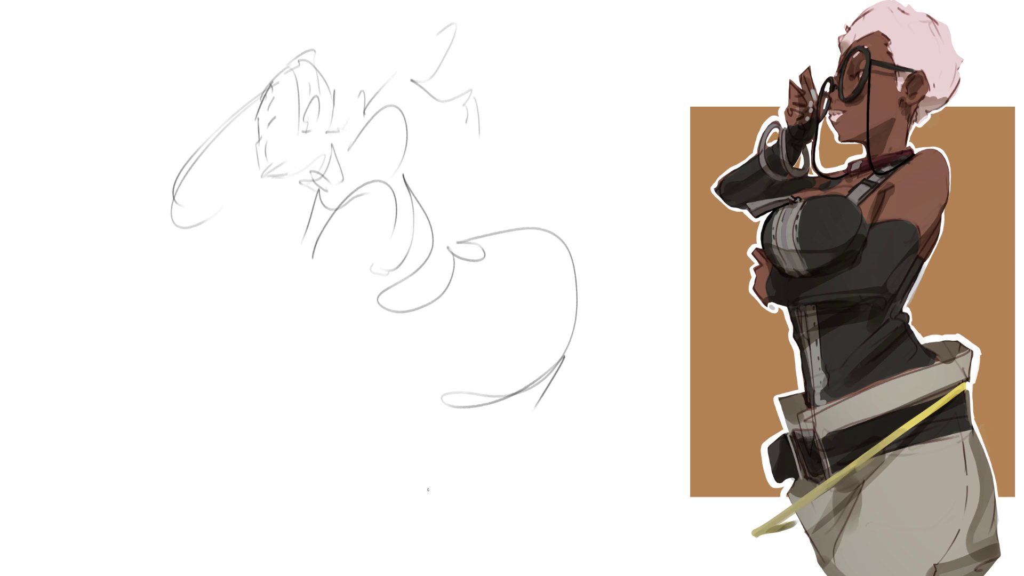
left_click_drag(480, 300, 421, 437)
mouse_move(393, 499)
left_mouse_down()
mouse_move(499, 432)
mouse_move(535, 395)
left_mouse_up()
left_click_drag(397, 524, 538, 485)
mouse_move(560, 399)
left_mouse_down()
mouse_move(559, 444)
mouse_move(599, 540)
left_mouse_up()
mouse_move(405, 527)
left_mouse_down()
mouse_move(640, 451)
mouse_move(570, 480)
mouse_move(552, 454)
mouse_move(447, 427)
left_mouse_up()
Step: Add long diagonals down the figure's left side, a pointed shape above the head, and the chest and torso
left_click_drag(314, 192, 300, 347)
left_click_drag(318, 365, 286, 438)
left_click_drag(338, 288, 230, 559)
left_click_drag(327, 365, 277, 464)
left_click_drag(375, 119, 426, 155)
left_click_drag(469, 45, 452, 61)
left_click_drag(376, 115, 405, 134)
mouse_move(371, 134)
left_mouse_down()
mouse_move(391, 154)
mouse_move(320, 198)
mouse_move(340, 277)
left_mouse_up()
mouse_move(355, 167)
left_mouse_down()
mouse_move(388, 215)
mouse_move(407, 211)
left_mouse_up()
left_click_drag(404, 172, 411, 221)
mouse_move(400, 227)
left_mouse_down()
mouse_move(344, 272)
mouse_move(443, 314)
left_mouse_up()
left_click_drag(415, 211, 434, 300)
left_click_drag(443, 243, 461, 283)
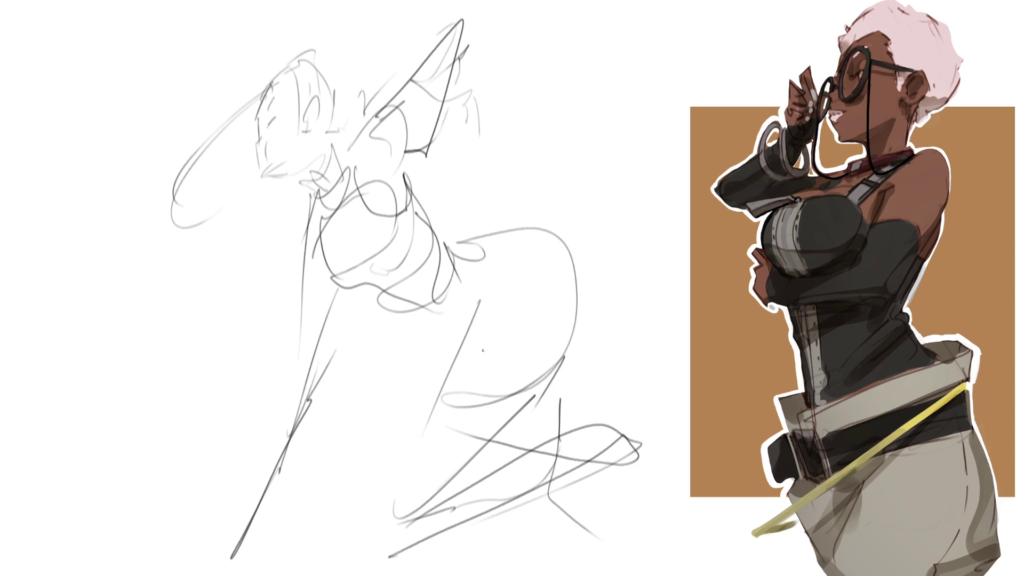
Step: Sketch a wing-like outline beside the head, a hook atop it, and the hand and arm
left_click_drag(353, 116, 355, 128)
mouse_move(443, 132)
left_mouse_down()
mouse_move(501, 140)
mouse_move(488, 168)
left_mouse_up()
mouse_move(453, 158)
left_mouse_down()
mouse_move(464, 193)
mouse_move(493, 178)
left_mouse_up()
mouse_move(541, 136)
left_mouse_down()
mouse_move(564, 120)
mouse_move(623, 137)
left_mouse_up()
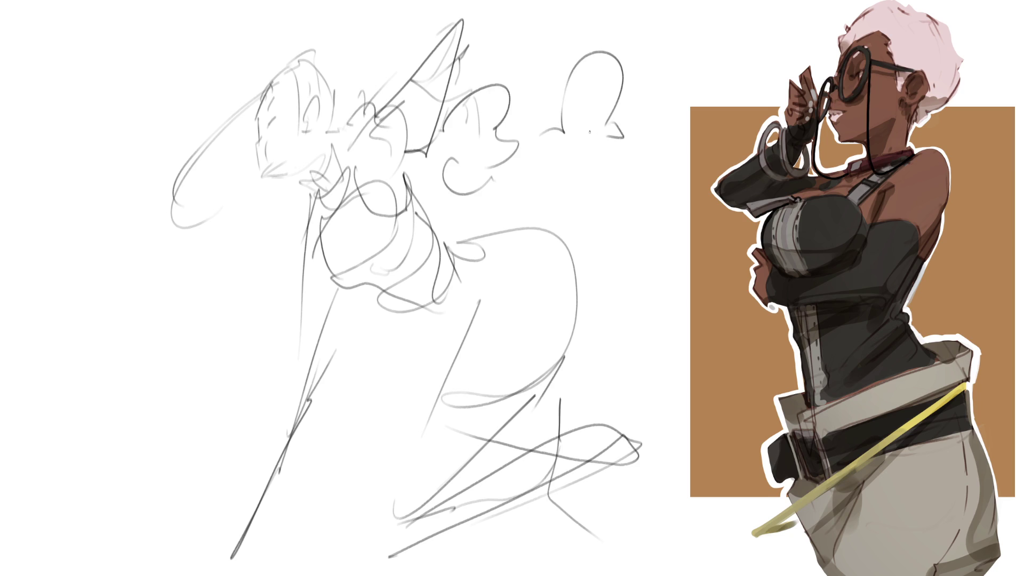
mouse_move(246, 66)
left_mouse_down()
mouse_move(261, 85)
mouse_move(346, 53)
mouse_move(357, 65)
left_mouse_up()
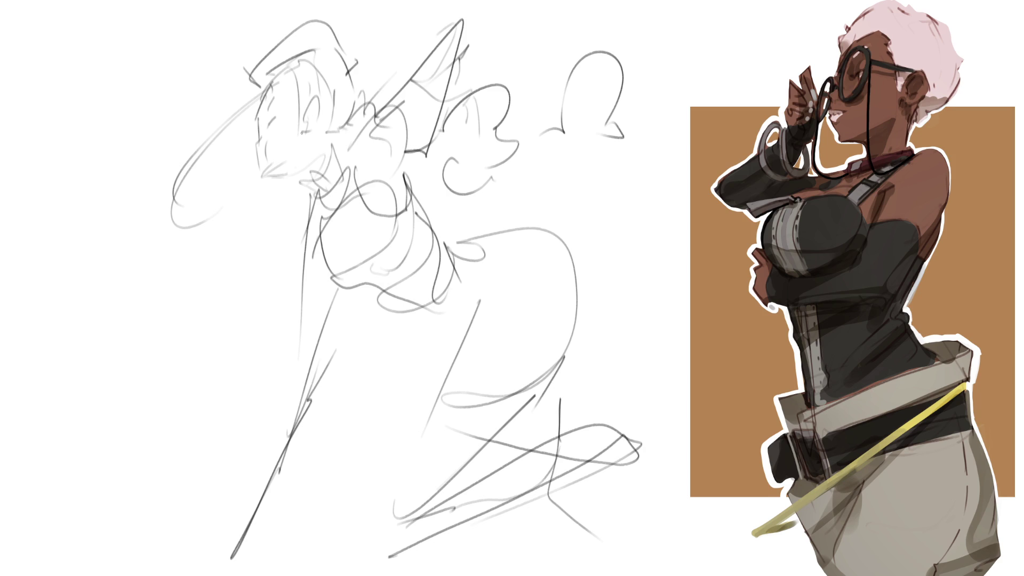
mouse_move(299, 367)
left_mouse_down()
mouse_move(318, 325)
mouse_move(301, 380)
mouse_move(380, 322)
mouse_move(363, 331)
mouse_move(382, 285)
mouse_move(347, 314)
mouse_move(397, 291)
mouse_move(393, 323)
left_mouse_up()
left_click_drag(380, 332, 376, 335)
mouse_move(306, 339)
left_mouse_down()
mouse_move(292, 372)
mouse_move(306, 376)
left_mouse_up()
mouse_move(465, 18)
left_mouse_down()
mouse_move(483, 22)
mouse_move(480, 75)
left_mouse_up()
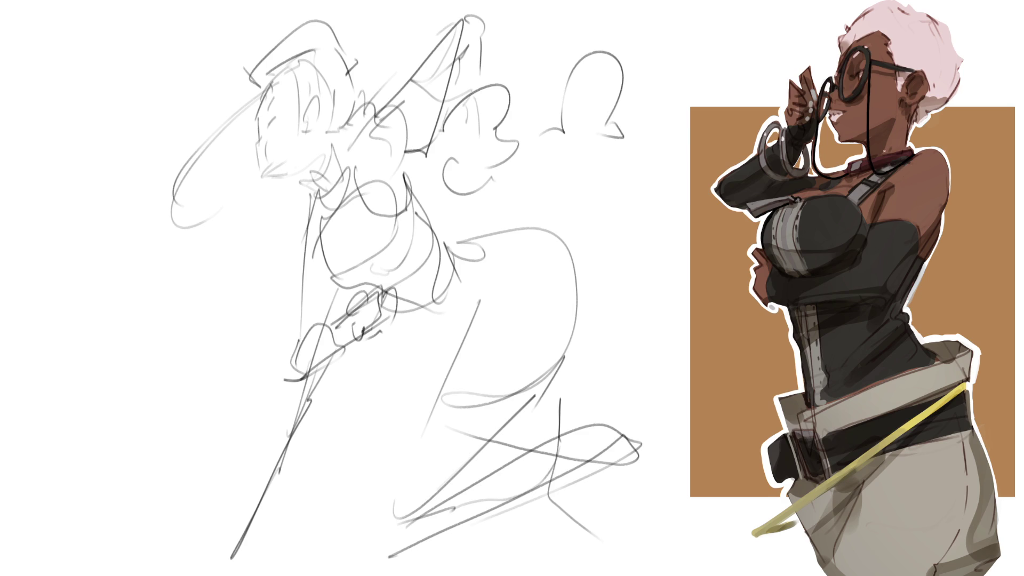
Step: Paint thin light highlights along the woman's arm strap, shoulder strap and bodice
left_click_drag(766, 201, 775, 199)
left_click_drag(861, 184, 858, 196)
left_click_drag(902, 224, 888, 256)
left_click_drag(838, 199, 822, 217)
left_click_drag(893, 321, 878, 339)
Step: Patch the belt's upper-left edge in beige and lighten the sketch's upper and left lines
left_click_drag(803, 379, 791, 402)
left_click_drag(780, 405, 816, 392)
mouse_move(470, 138)
left_mouse_down()
mouse_move(240, 434)
mouse_move(543, 102)
mouse_move(528, 469)
left_mouse_up()
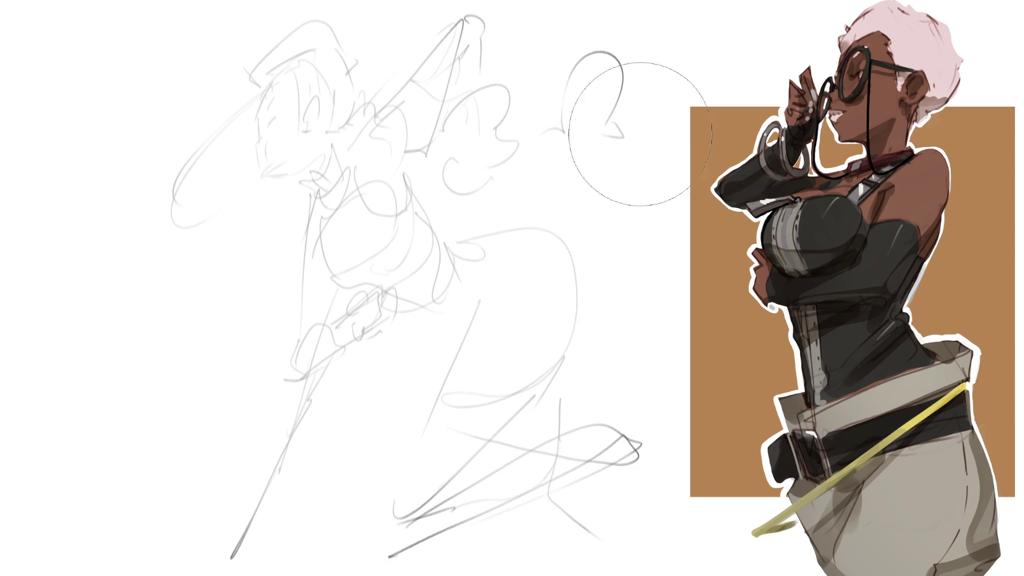
Step: Lighten the dark bottom sketch line, shrink the brush, and redraw a darker line on the head's left edge
mouse_move(587, 135)
left_mouse_down()
mouse_move(603, 312)
mouse_move(411, 60)
mouse_move(660, 368)
left_mouse_up()
key("bracketleft")
key("bracketleft")
key("bracketleft")
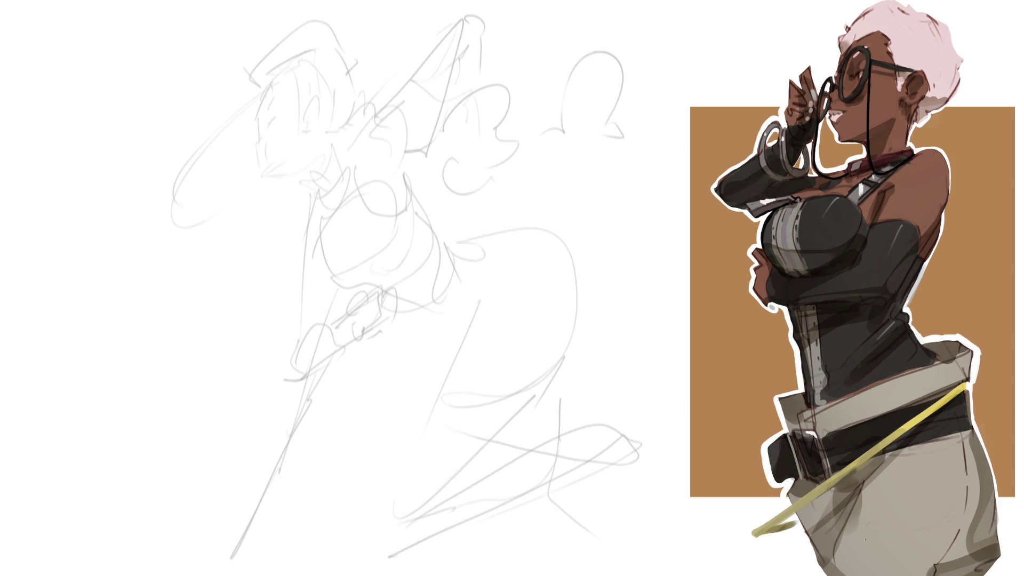
left_click_drag(240, 112, 260, 163)
mouse_move(273, 62)
left_mouse_down()
mouse_move(247, 141)
mouse_move(306, 160)
mouse_move(288, 193)
mouse_move(313, 185)
mouse_move(240, 117)
mouse_move(284, 115)
left_mouse_up()
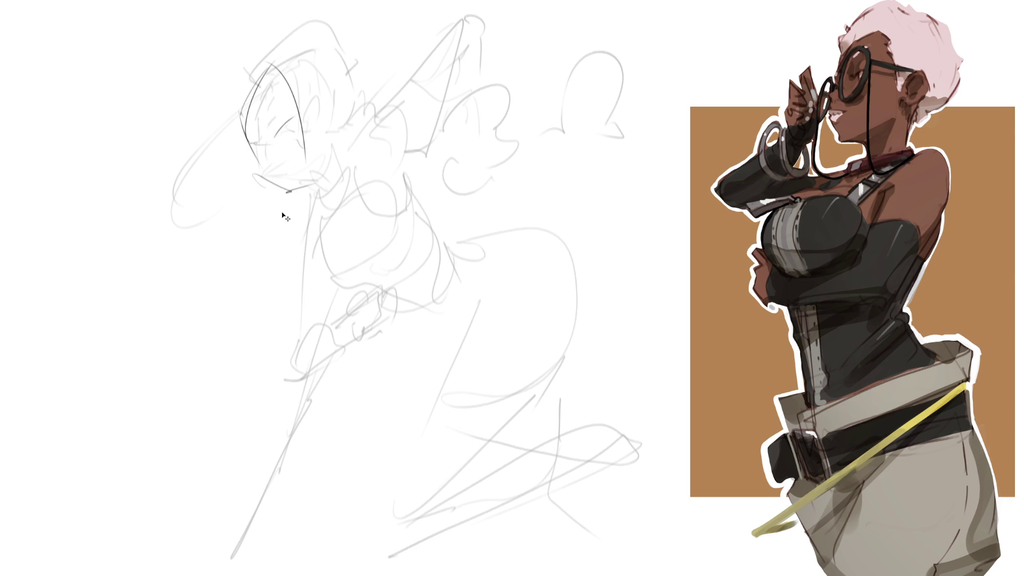
key("ctrl+z")
key("ctrl+z")
key("ctrl+z")
key("ctrl+z")
key("ctrl+z")
mouse_move(253, 134)
left_mouse_down()
mouse_move(262, 92)
mouse_move(297, 111)
mouse_move(263, 151)
mouse_move(285, 190)
mouse_move(307, 179)
left_mouse_up()
Step: Draw darker ear, jaw, cheek, brow, eye, nose and hair lines on the new head
left_click_drag(332, 129, 329, 142)
left_click_drag(327, 106, 333, 132)
left_click_drag(328, 132, 302, 168)
mouse_move(298, 134)
left_mouse_down()
mouse_move(273, 149)
mouse_move(279, 127)
left_mouse_up()
left_click_drag(286, 130, 299, 121)
left_click_drag(261, 155, 271, 161)
mouse_move(262, 146)
left_mouse_down()
mouse_move(281, 170)
mouse_move(304, 166)
left_mouse_up()
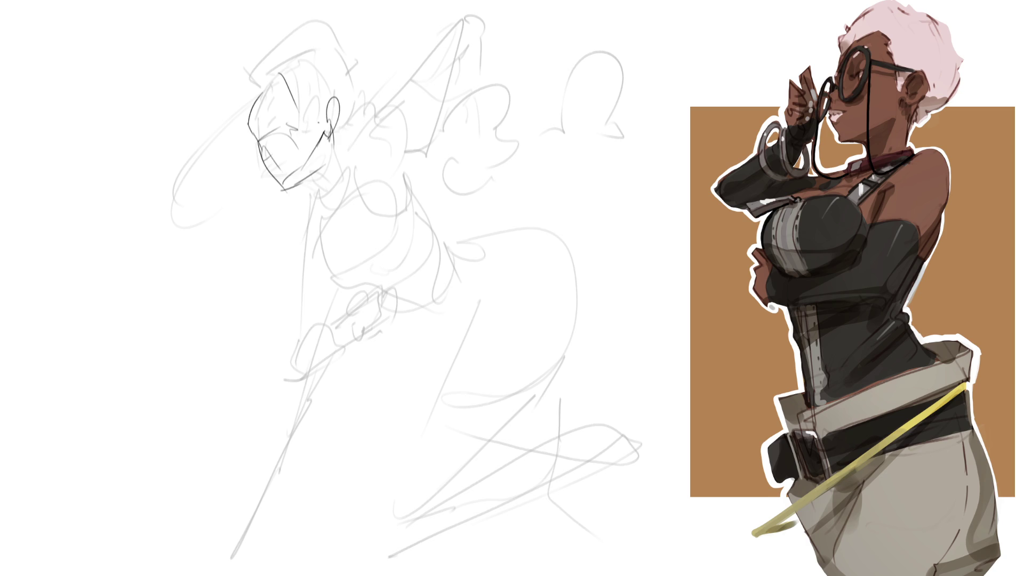
left_click_drag(286, 132, 303, 170)
left_click_drag(262, 99, 256, 119)
mouse_move(272, 90)
left_mouse_down()
mouse_move(282, 101)
mouse_move(259, 122)
left_mouse_up()
left_click_drag(259, 72, 248, 105)
mouse_move(280, 59)
left_mouse_down()
mouse_move(303, 86)
mouse_move(238, 100)
left_mouse_up()
left_click_drag(324, 42, 336, 84)
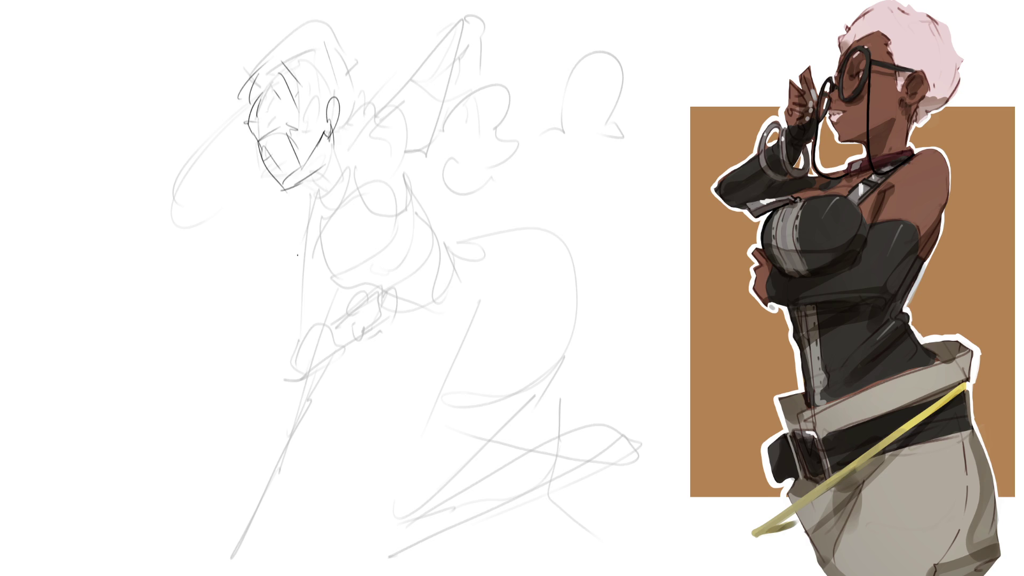
Step: Mark the chin and neck and refine the jaw line and arcs around the head
left_click_drag(296, 177, 332, 187)
left_click_drag(339, 140, 318, 192)
left_click_drag(259, 150, 291, 181)
left_click_drag(288, 182, 300, 187)
left_click_drag(336, 147, 292, 185)
mouse_move(253, 93)
left_mouse_down()
mouse_move(291, 65)
mouse_move(330, 63)
mouse_move(324, 153)
mouse_move(269, 205)
left_mouse_up()
left_click_drag(374, 88, 255, 216)
left_click_drag(252, 94, 296, 235)
Step: Draw the neck, shoulder, chest and torso lines, then lighten the head and torso sketch
mouse_move(320, 192)
left_mouse_down()
mouse_move(283, 288)
mouse_move(380, 155)
left_mouse_up()
mouse_move(380, 160)
left_mouse_down()
mouse_move(400, 216)
mouse_move(384, 120)
left_mouse_up()
mouse_move(411, 90)
left_mouse_down()
mouse_move(412, 197)
mouse_move(331, 248)
left_mouse_up()
mouse_move(314, 216)
left_mouse_down()
mouse_move(263, 370)
mouse_move(401, 309)
left_mouse_up()
left_click_drag(298, 358, 422, 245)
left_click_drag(423, 201, 430, 283)
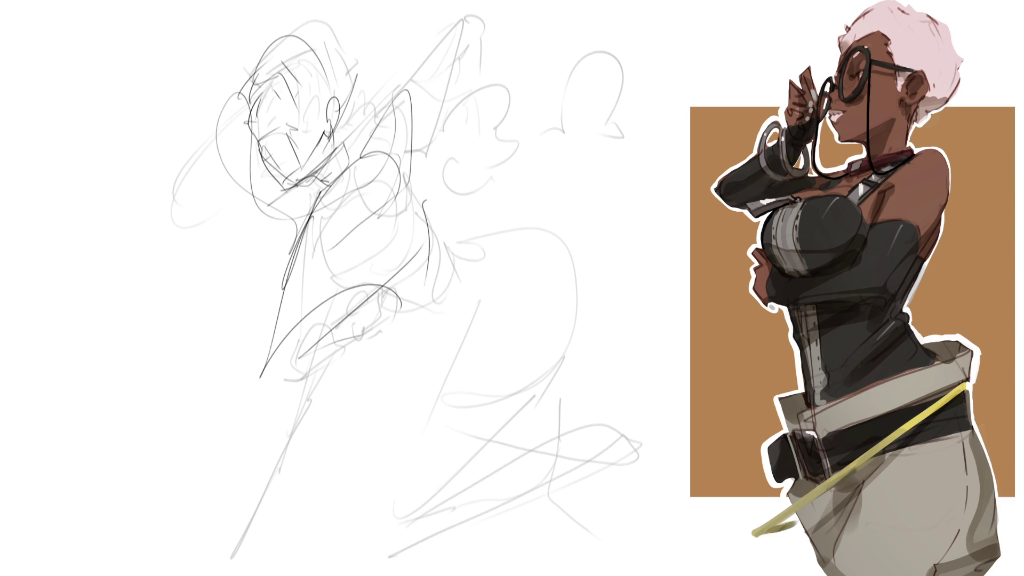
mouse_move(331, 303)
left_mouse_down()
mouse_move(399, 83)
mouse_move(338, 344)
left_mouse_up()
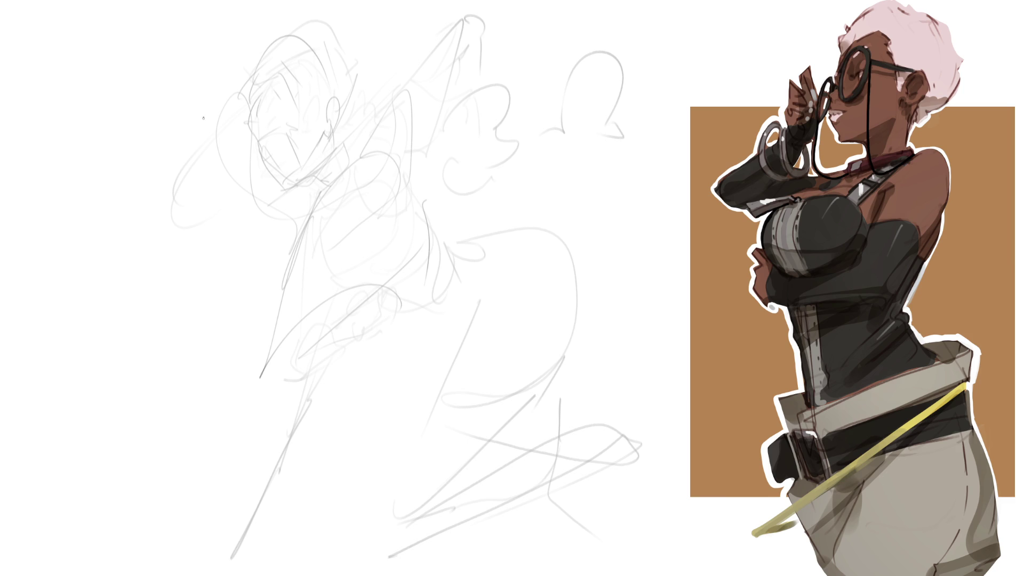
Step: Rough in a larger head with framing arcs, a head circle and guide ellipses
mouse_move(213, 107)
left_mouse_down()
mouse_move(213, 224)
mouse_move(240, 234)
left_mouse_up()
mouse_move(224, 104)
left_mouse_down()
mouse_move(272, 52)
mouse_move(410, 101)
left_mouse_up()
mouse_move(348, 37)
left_mouse_down()
mouse_move(422, 100)
mouse_move(425, 221)
left_mouse_up()
mouse_move(400, 250)
left_mouse_down()
mouse_move(354, 280)
mouse_move(227, 207)
left_mouse_up()
left_click_drag(277, 288, 312, 315)
mouse_move(348, 288)
left_mouse_down()
mouse_move(349, 180)
mouse_move(288, 317)
left_mouse_up()
mouse_move(218, 222)
left_mouse_down()
mouse_move(297, 323)
mouse_move(349, 365)
left_mouse_up()
mouse_move(336, 264)
left_mouse_down()
mouse_move(283, 320)
mouse_move(315, 352)
mouse_move(376, 378)
left_mouse_up()
Step: Sketch the chin wedge and the neck lines
mouse_move(320, 323)
left_mouse_down()
mouse_move(382, 296)
mouse_move(346, 326)
left_mouse_up()
left_click_drag(337, 332, 376, 315)
left_click_drag(371, 378, 457, 259)
left_click_drag(453, 269, 413, 347)
Step: Draw long vertical and hooked guide lines to the right of the head
left_click_drag(456, 234, 427, 325)
left_click_drag(462, 187, 458, 276)
left_click_drag(447, 138, 446, 288)
left_click_drag(421, 38, 422, 400)
left_click_drag(431, 147, 421, 382)
left_click_drag(423, 382, 337, 415)
left_click_drag(450, 295, 344, 413)
left_click_drag(452, 286, 441, 414)
mouse_move(462, 144)
left_mouse_down()
mouse_move(463, 163)
mouse_move(497, 171)
mouse_move(463, 106)
mouse_move(446, 155)
left_mouse_up()
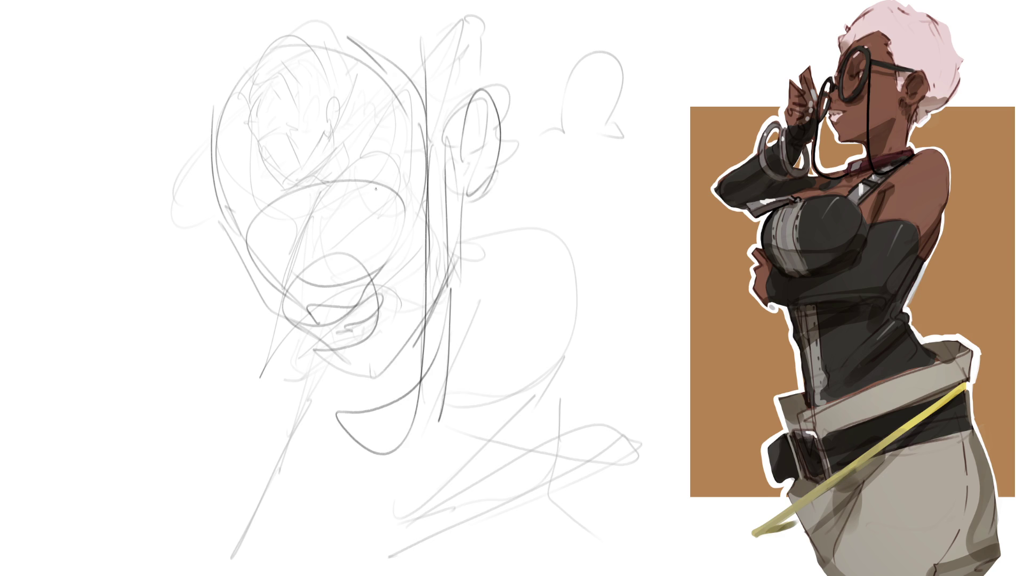
Step: Sketch both eyes and the left eye's iris
mouse_move(255, 220)
left_mouse_down()
mouse_move(289, 238)
mouse_move(276, 241)
left_mouse_up()
mouse_move(252, 234)
left_mouse_down()
mouse_move(281, 250)
mouse_move(286, 240)
left_mouse_up()
left_click_drag(368, 189, 340, 216)
mouse_move(372, 187)
left_mouse_down()
mouse_move(344, 214)
mouse_move(405, 196)
mouse_move(378, 206)
mouse_move(392, 213)
left_mouse_up()
mouse_move(283, 234)
left_mouse_down()
mouse_move(266, 240)
mouse_move(271, 255)
left_mouse_up()
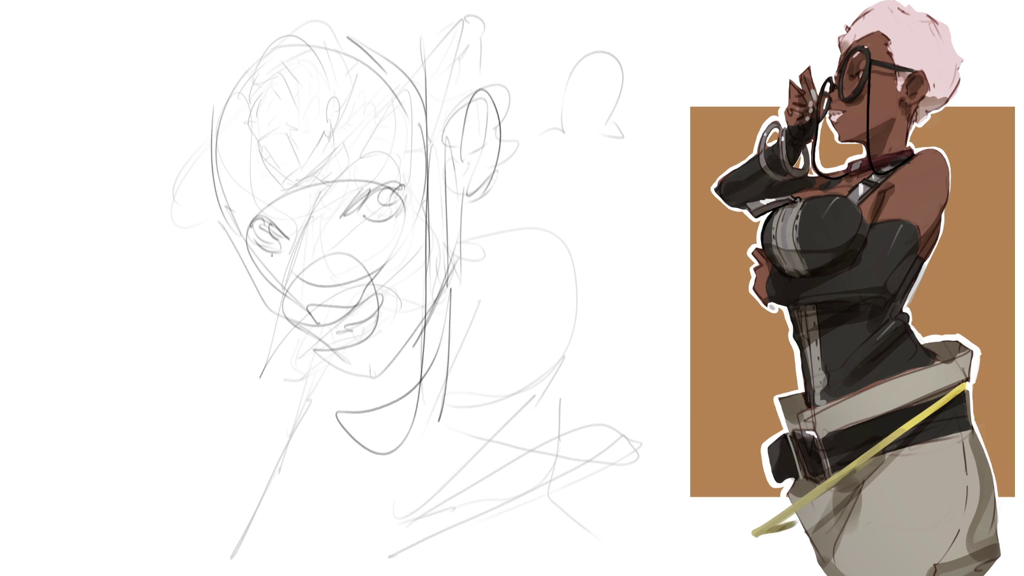
Step: Sketch the lips, teeth, nose, forehead lines and both eyebrows
mouse_move(338, 315)
left_mouse_down()
mouse_move(315, 325)
mouse_move(324, 327)
left_mouse_up()
left_click_drag(338, 318, 376, 313)
mouse_move(314, 291)
left_mouse_down()
mouse_move(333, 295)
mouse_move(308, 240)
mouse_move(343, 291)
left_mouse_up()
left_click_drag(323, 258, 305, 238)
mouse_move(280, 194)
left_mouse_down()
mouse_move(307, 240)
mouse_move(323, 146)
left_mouse_up()
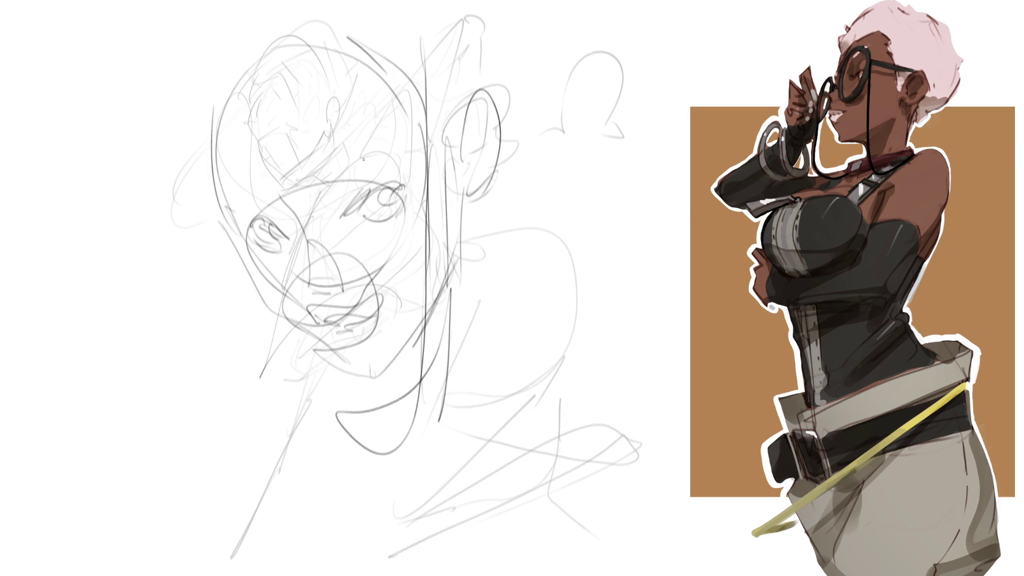
left_click_drag(280, 183, 229, 187)
left_click_drag(343, 164, 378, 143)
left_click_drag(388, 207, 423, 363)
Step: Sketch the jaw, neck and ear strokes
mouse_move(344, 368)
left_mouse_down()
mouse_move(440, 309)
mouse_move(403, 354)
left_mouse_up()
left_click_drag(440, 281, 426, 312)
left_click_drag(473, 169, 439, 412)
mouse_move(455, 275)
left_mouse_down()
mouse_move(441, 344)
mouse_move(368, 427)
left_mouse_up()
left_click_drag(421, 353, 321, 410)
left_click_drag(435, 324, 420, 353)
left_click_drag(472, 155, 463, 181)
left_click_drag(488, 67, 474, 164)
Step: Outline the head's left contour and cranium, and add long hair arcs on the left
left_click_drag(222, 83, 219, 193)
mouse_move(224, 135)
left_mouse_down()
mouse_move(362, 80)
mouse_move(407, 119)
left_mouse_up()
left_click_drag(380, 49, 433, 139)
left_click_drag(272, 17, 167, 432)
mouse_move(258, 35)
left_mouse_down()
mouse_move(188, 137)
mouse_move(240, 472)
left_mouse_up()
left_click_drag(208, 53, 192, 138)
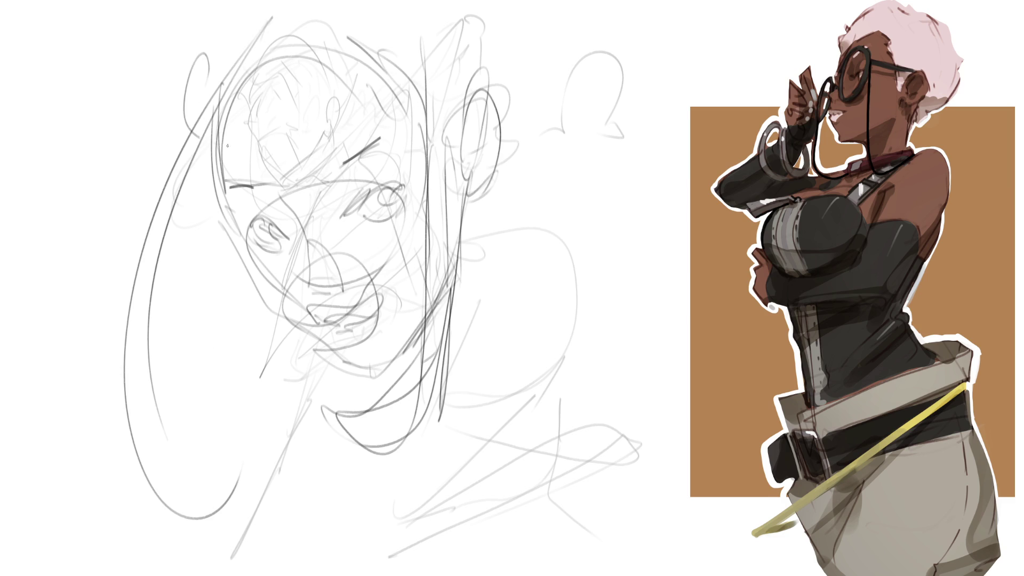
Step: Redraw the cranium arc and add hair loops and right-side lines
mouse_move(230, 68)
left_mouse_down()
mouse_move(315, 21)
mouse_move(442, 64)
left_mouse_up()
left_click_drag(467, 10, 468, 105)
mouse_move(453, 67)
left_mouse_down()
mouse_move(270, 17)
mouse_move(186, 141)
left_mouse_up()
left_click_drag(171, 37, 184, 133)
left_click_drag(234, 3, 194, 35)
left_click_drag(464, 8, 501, 224)
Step: Sketch the right shoulder and arm, plus the left shoulder and collar
mouse_move(503, 174)
left_mouse_down()
mouse_move(507, 264)
mouse_move(532, 328)
mouse_move(600, 301)
mouse_move(499, 331)
left_mouse_up()
left_click_drag(228, 349, 236, 361)
left_click_drag(160, 308, 235, 363)
left_click_drag(318, 384, 318, 470)
mouse_move(311, 360)
left_mouse_down()
mouse_move(448, 373)
mouse_move(341, 445)
left_mouse_up()
left_click_drag(298, 363, 302, 448)
Step: Add torso lines, left shoulder curves, the lower torso curve and clothing shapes
left_click_drag(356, 387, 359, 516)
left_click_drag(453, 360, 376, 520)
left_click_drag(231, 363, 291, 397)
left_click_drag(229, 405, 218, 490)
left_click_drag(290, 410, 260, 520)
left_click_drag(248, 562, 288, 421)
mouse_move(288, 475)
left_mouse_down()
mouse_move(460, 533)
mouse_move(459, 413)
left_mouse_up()
mouse_move(460, 417)
left_mouse_down()
mouse_move(505, 480)
mouse_move(577, 502)
left_mouse_up()
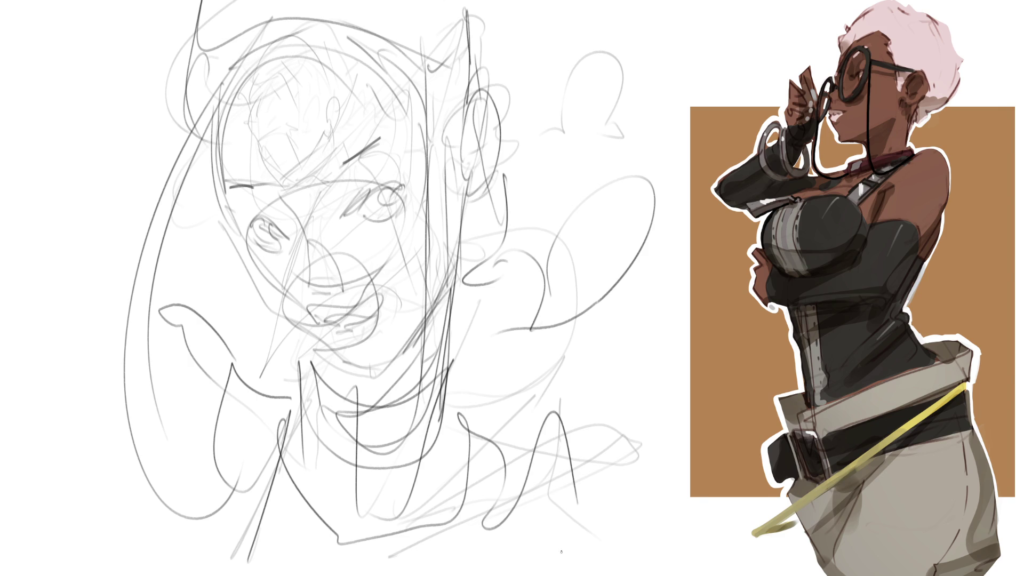
Step: Fade the sketch to light grey and ink the right eyebrow with a fine brush
mouse_move(435, 440)
left_mouse_down()
mouse_move(480, 320)
mouse_move(266, 133)
mouse_move(320, 506)
left_mouse_up()
key("b")
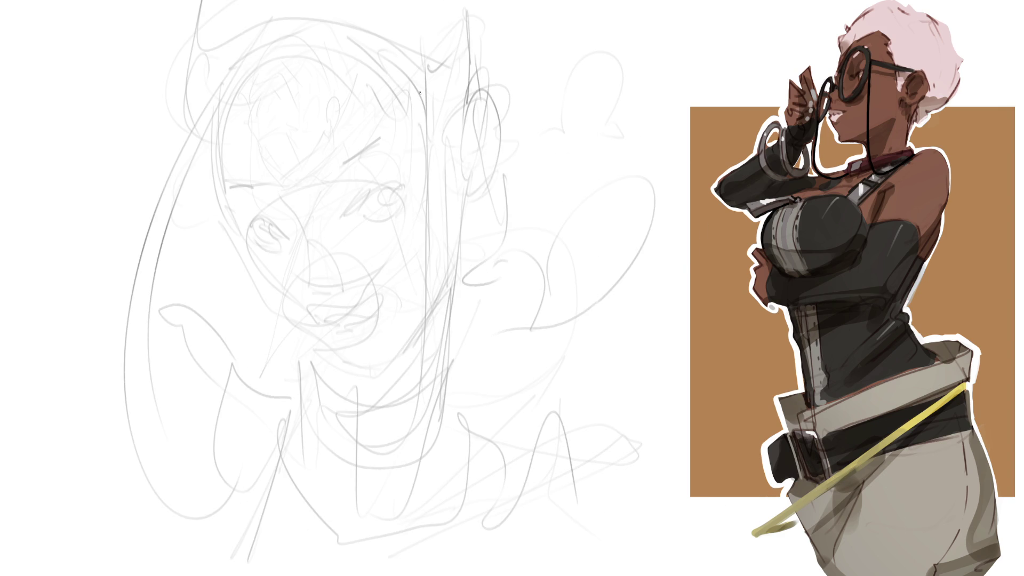
mouse_move(355, 209)
left_mouse_down()
mouse_move(382, 184)
mouse_move(402, 183)
mouse_move(406, 196)
mouse_move(389, 189)
mouse_move(400, 213)
mouse_move(375, 222)
mouse_move(404, 208)
left_mouse_up()
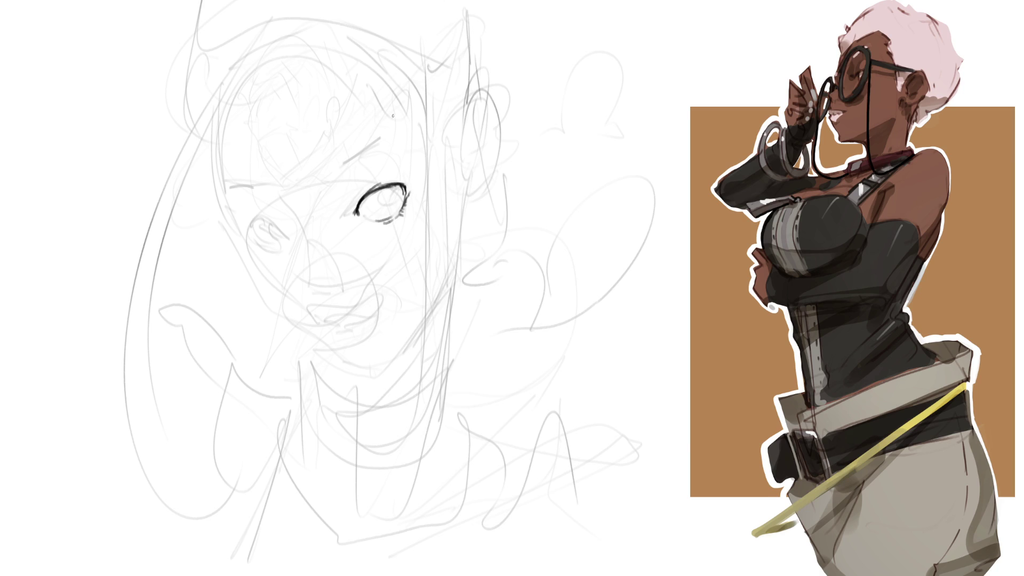
Step: Ink the right eye's iris, upper lid line, crease and thickened lid corners
mouse_move(382, 194)
left_mouse_down()
mouse_move(376, 210)
mouse_move(394, 206)
left_mouse_up()
left_click_drag(363, 199, 411, 183)
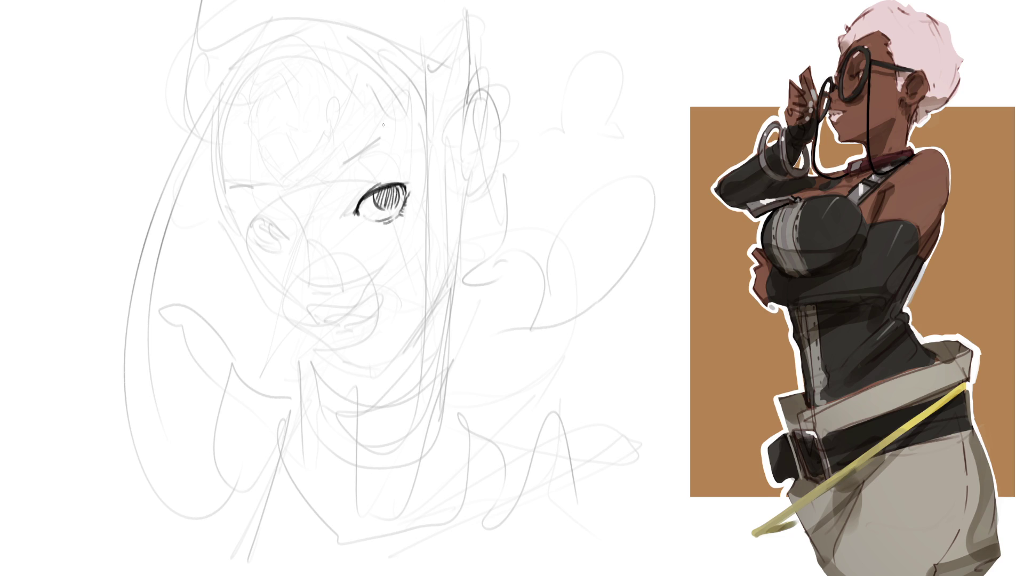
left_click_drag(358, 187, 382, 175)
mouse_move(394, 186)
left_mouse_down()
mouse_move(418, 176)
mouse_move(410, 174)
left_mouse_up()
left_click_drag(360, 202, 358, 224)
Step: Mark a nostril and ink the left eye with a hatched iris and darkened rims
left_click_drag(292, 232, 295, 237)
mouse_move(257, 221)
left_mouse_down()
mouse_move(255, 237)
mouse_move(266, 217)
mouse_move(294, 236)
mouse_move(289, 228)
mouse_move(288, 241)
mouse_move(281, 233)
mouse_move(289, 243)
mouse_move(274, 232)
mouse_move(289, 243)
left_mouse_up()
key("ctrl+z")
key("ctrl+z")
key("ctrl+z")
left_click_drag(286, 229, 292, 242)
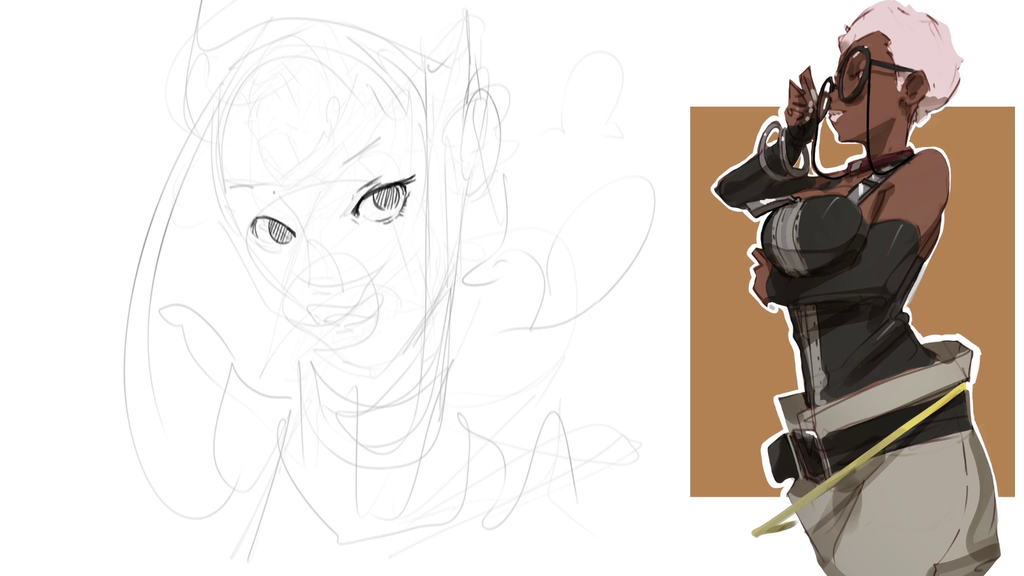
mouse_move(259, 229)
left_mouse_down()
mouse_move(249, 237)
mouse_move(276, 249)
mouse_move(261, 248)
left_mouse_up()
mouse_move(260, 242)
left_mouse_down()
mouse_move(268, 249)
mouse_move(239, 218)
mouse_move(294, 232)
left_mouse_up()
key("ctrl+z")
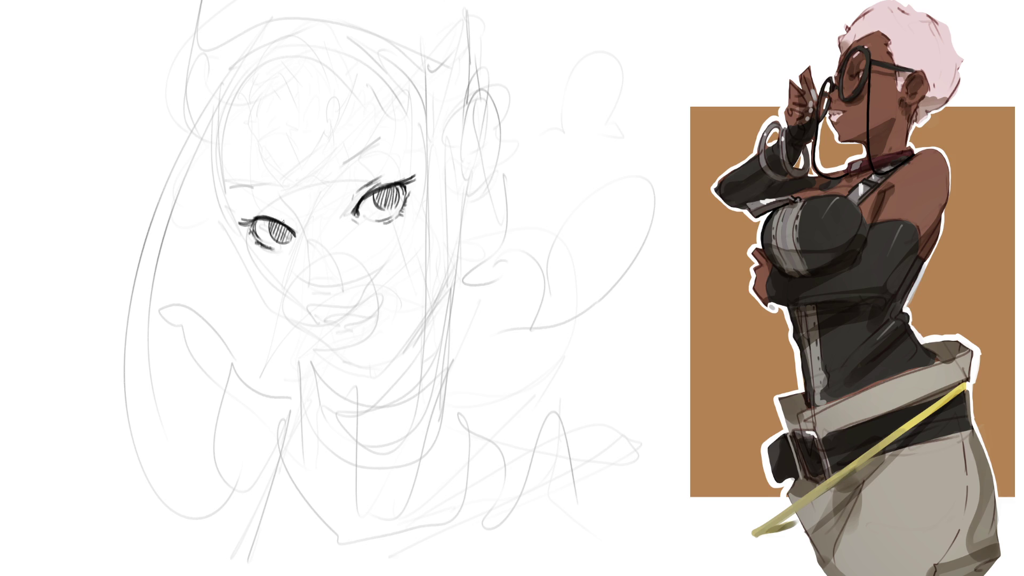
Step: Sketch both eyebrows above the eyes and refine the right brow's shape
left_click_drag(270, 212, 281, 220)
left_click_drag(226, 180, 284, 191)
mouse_move(325, 176)
left_mouse_down()
mouse_move(396, 138)
mouse_move(395, 148)
left_mouse_up()
left_click_drag(345, 171, 359, 164)
mouse_move(358, 165)
left_mouse_down()
mouse_move(403, 147)
mouse_move(326, 176)
mouse_move(350, 182)
mouse_move(337, 169)
mouse_move(382, 145)
left_mouse_up()
Step: Hatch in the right eyebrow and ink the nose side and a tip curving toward the mouth
key("ctrl+z")
key("ctrl+z")
left_click_drag(391, 147, 401, 135)
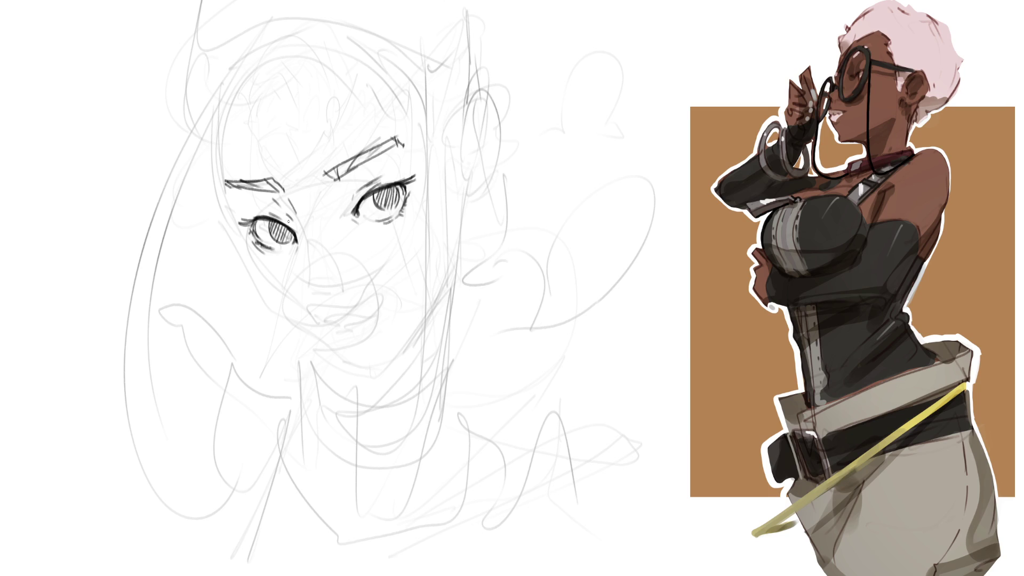
left_click_drag(306, 239, 310, 250)
mouse_move(308, 282)
left_mouse_down()
mouse_move(322, 301)
mouse_move(351, 294)
left_mouse_up()
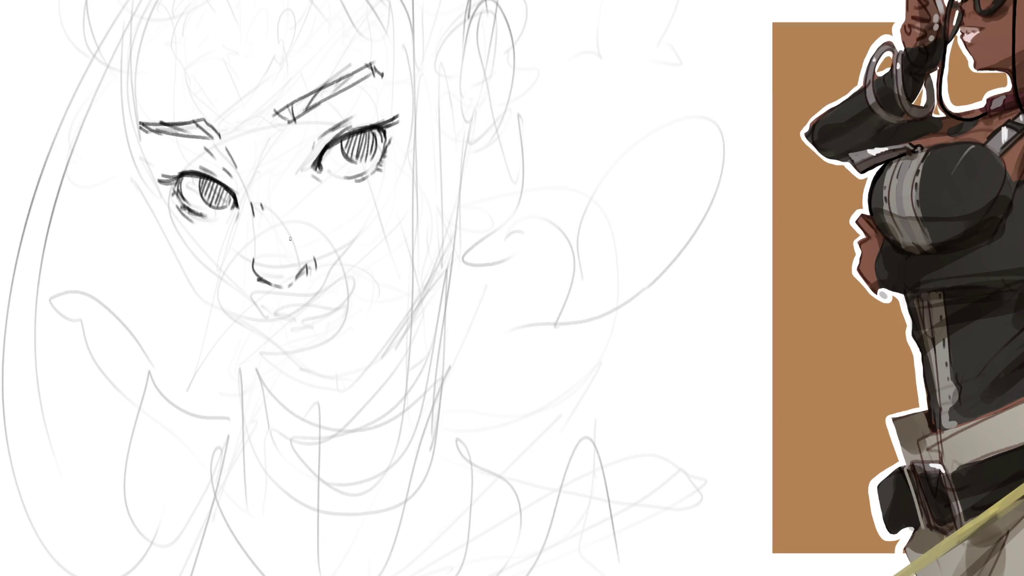
Step: Add strokes beside the nose and under the right eye, mark the mouth corner, and lasso the nose and mouth
left_click_drag(292, 235, 298, 245)
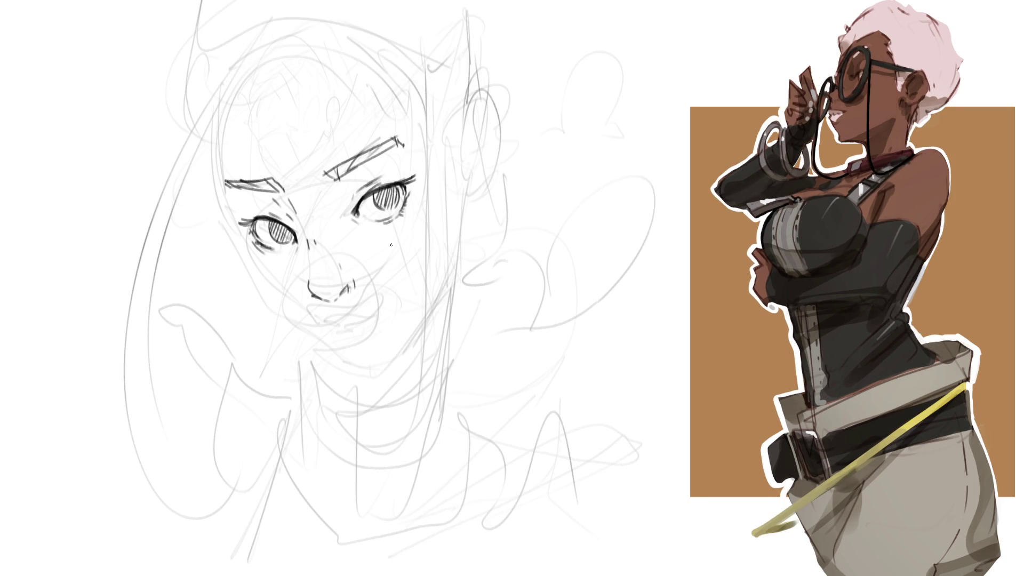
left_click_drag(354, 223, 352, 235)
mouse_move(329, 323)
left_mouse_down()
mouse_move(386, 319)
mouse_move(359, 332)
mouse_move(373, 325)
mouse_move(364, 349)
left_mouse_up()
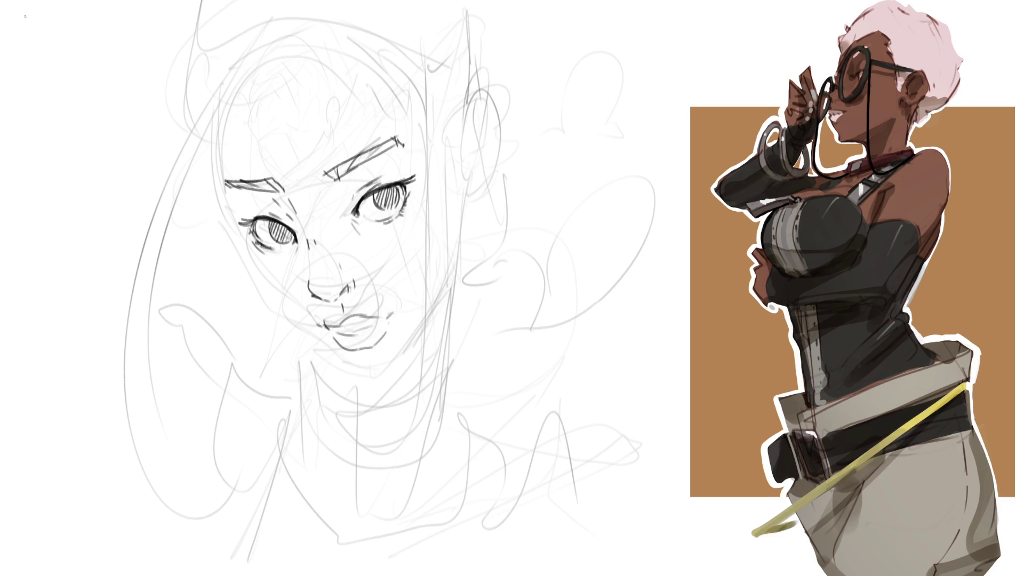
mouse_move(398, 325)
left_mouse_down()
mouse_move(346, 258)
mouse_move(302, 294)
mouse_move(356, 367)
mouse_move(379, 364)
left_mouse_up()
Step: Scale down the nose and mouth, nudge them left, commit, then remove the stroke beside the nose
key("ctrl+t")
left_click_drag(392, 310, 398, 320)
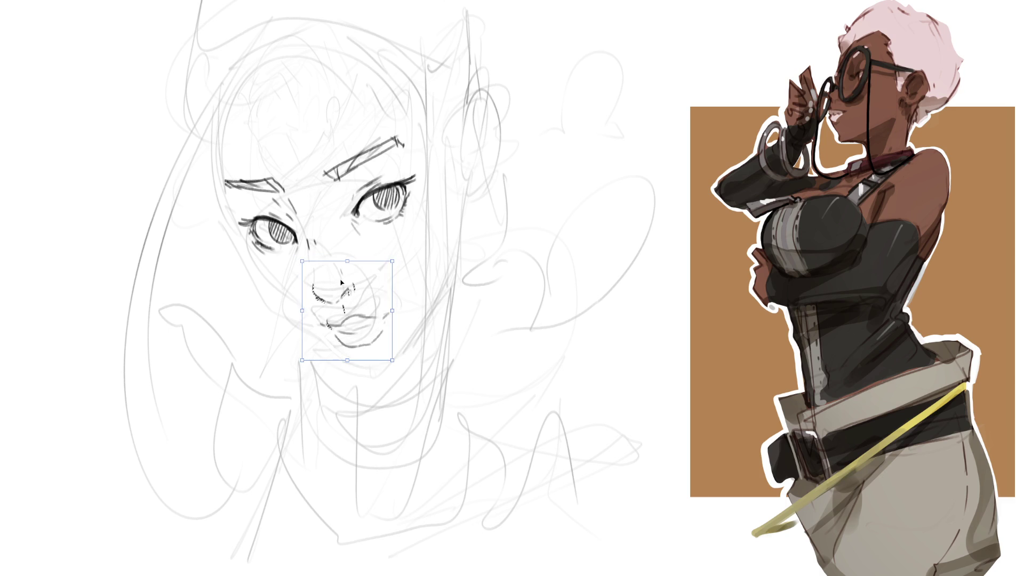
key("Left")
key("Left")
key("Left")
key("Return")
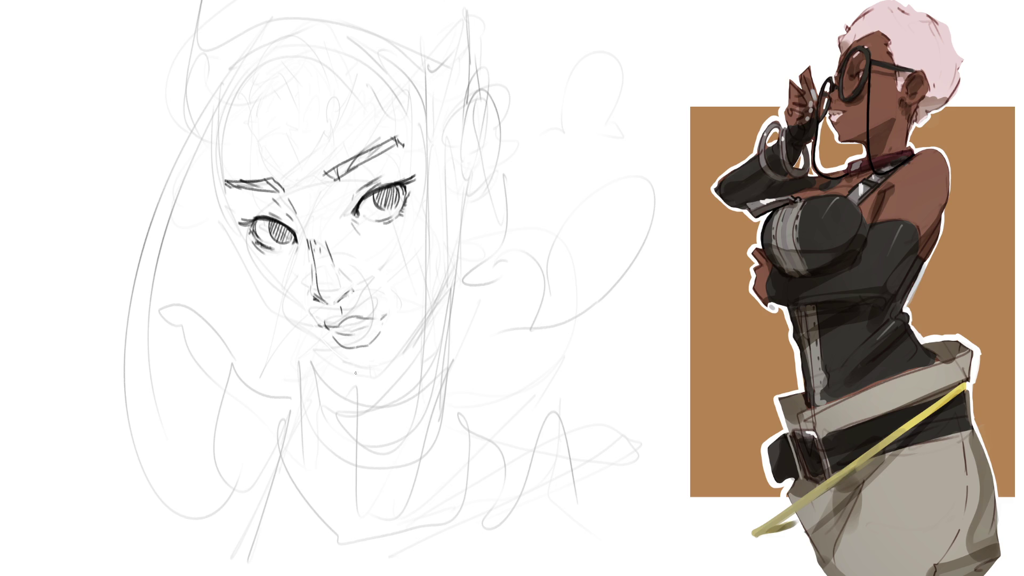
key("ctrl+z")
key("ctrl+z")
key("ctrl+z")
Step: Shade the nostril, the area under the nose and the upper lip in soft grey
left_click(340, 299)
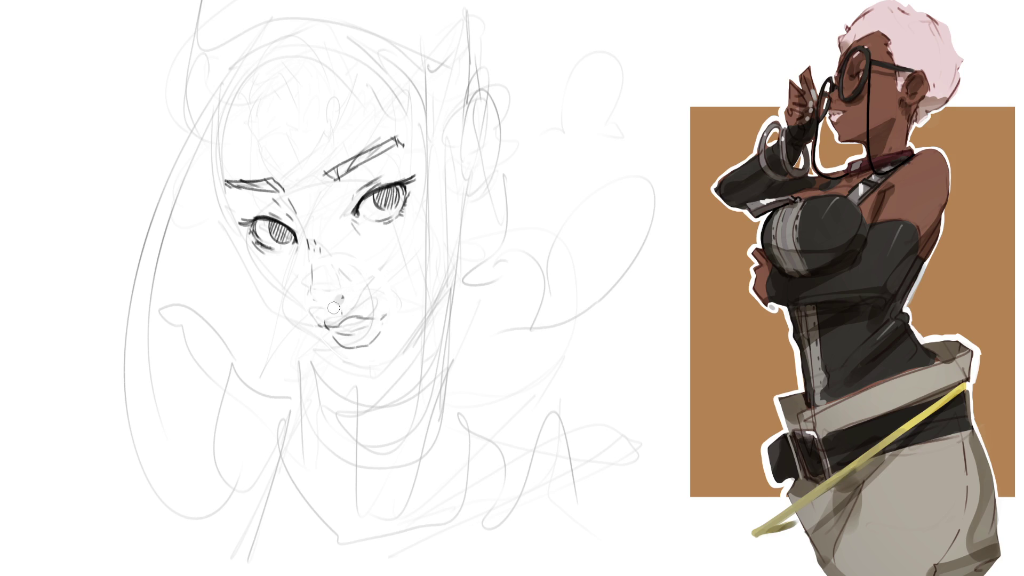
left_click(343, 288)
key("ctrl+z")
mouse_move(327, 328)
left_mouse_down()
mouse_move(373, 324)
mouse_move(353, 351)
mouse_move(372, 351)
left_mouse_up()
key("ctrl+z")
mouse_move(326, 308)
left_mouse_down()
mouse_move(351, 296)
mouse_move(320, 316)
mouse_move(345, 309)
left_mouse_up()
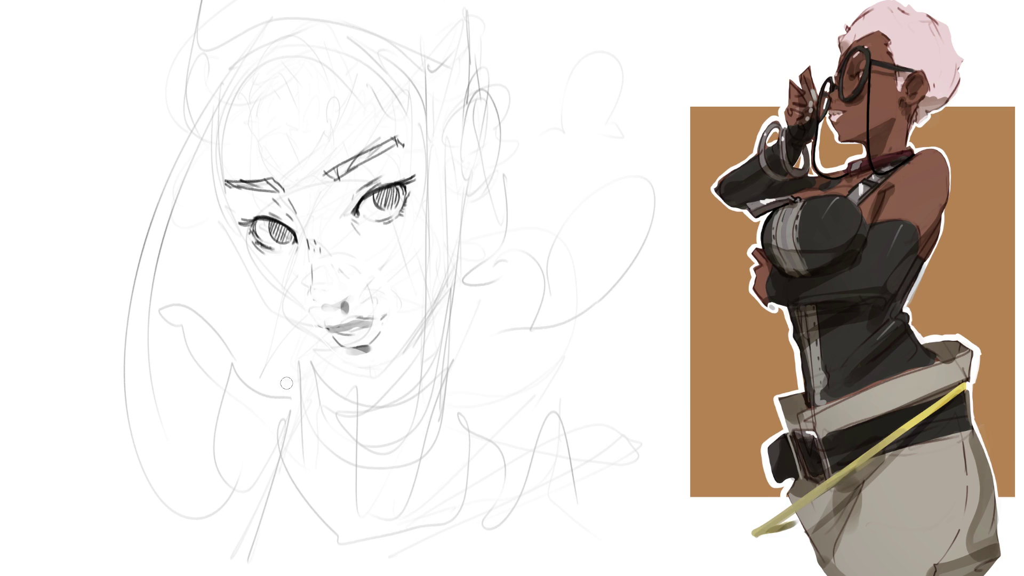
left_click_drag(343, 305, 330, 314)
Step: Ink a thick left jawline down the cheek and extend it from the chin up the right side
left_click_drag(230, 238, 297, 314)
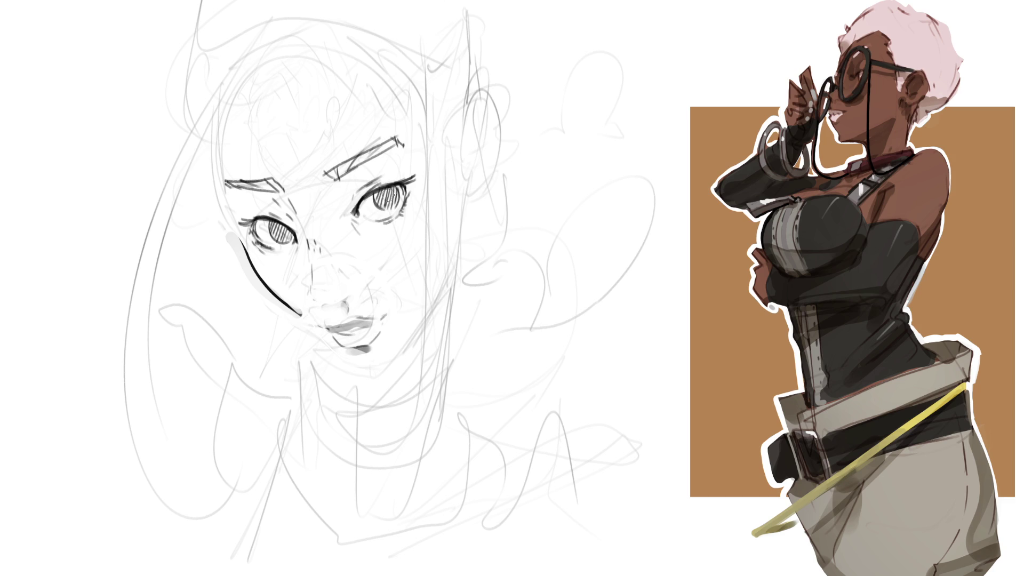
left_click_drag(254, 282, 343, 364)
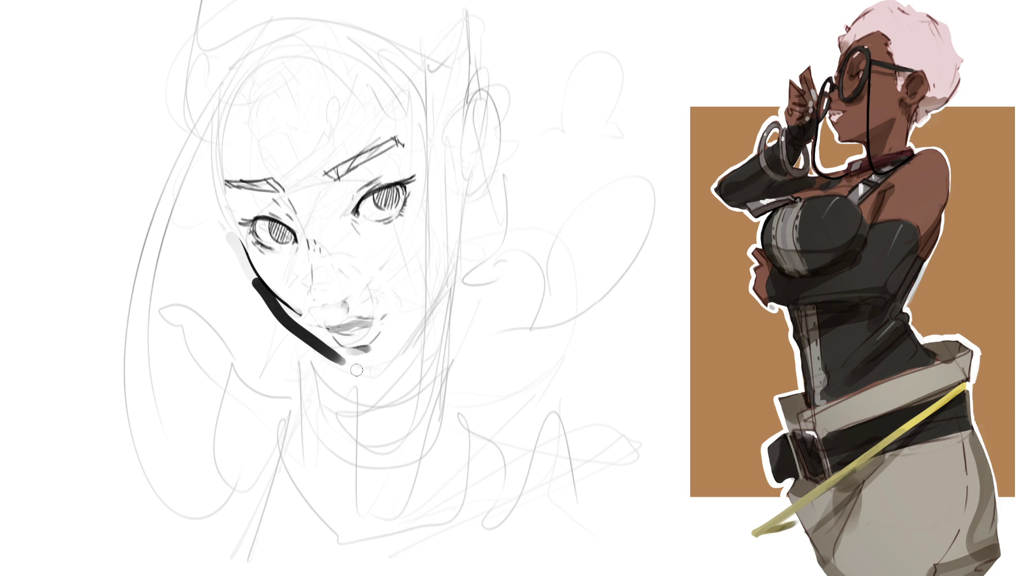
left_click_drag(261, 286, 336, 381)
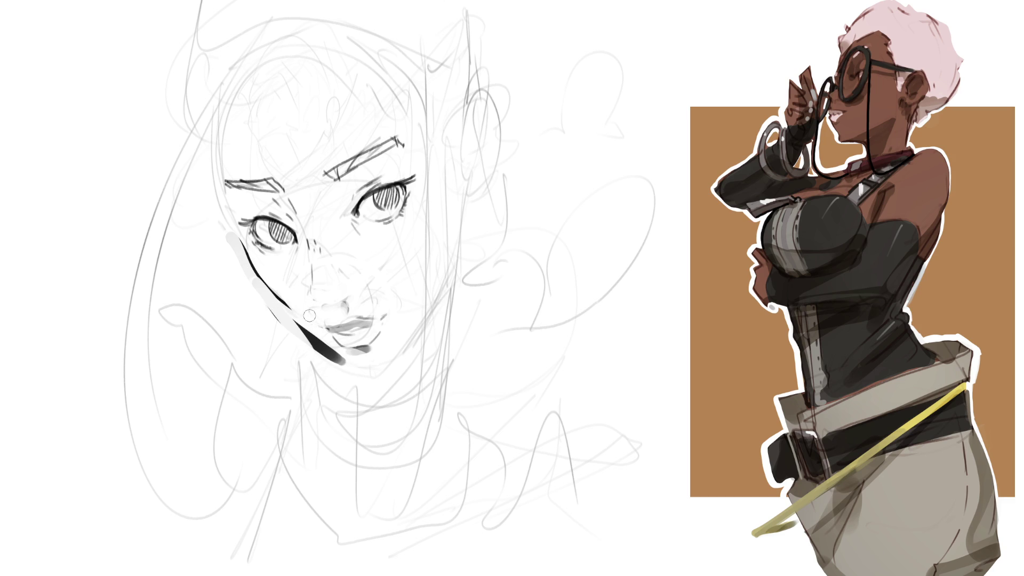
left_click_drag(254, 281, 341, 362)
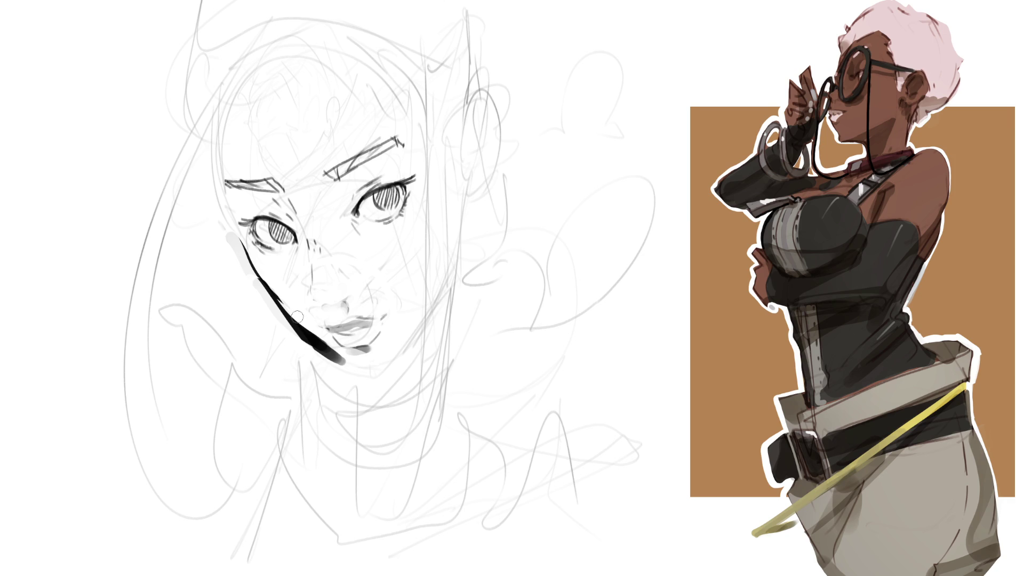
mouse_move(291, 309)
left_mouse_down()
mouse_move(337, 353)
mouse_move(343, 340)
mouse_move(367, 387)
mouse_move(404, 374)
mouse_move(397, 389)
mouse_move(437, 329)
left_mouse_up()
key("ctrl+z")
mouse_move(401, 376)
left_mouse_down()
mouse_move(432, 329)
mouse_move(465, 235)
mouse_move(463, 188)
mouse_move(465, 267)
left_mouse_up()
key("ctrl+z")
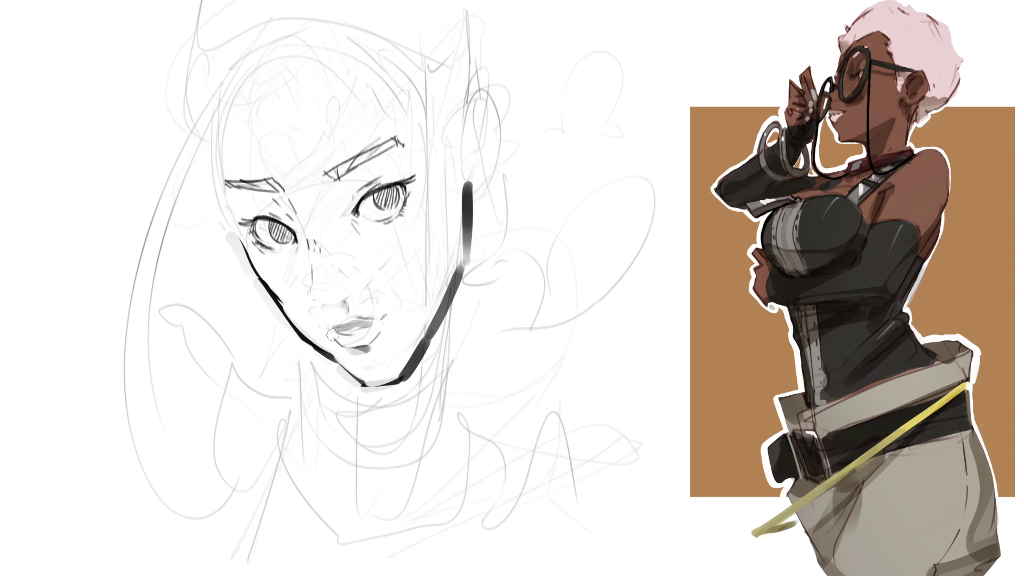
Step: Darken the upper lip line, shade the lower lip and soften the right lip corner
left_click_drag(333, 331, 376, 319)
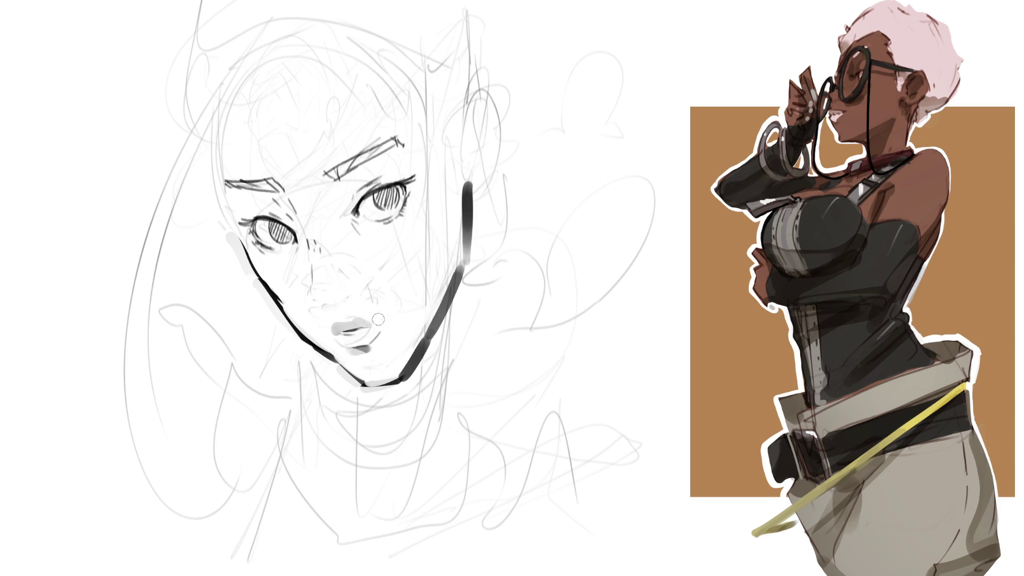
left_click_drag(356, 344, 373, 343)
left_click(377, 319)
mouse_move(372, 325)
left_mouse_down()
mouse_move(382, 318)
mouse_move(371, 319)
left_mouse_up()
Step: Thin and lighten the right jawline and add a pale grey diagonal stroke on the cheek
mouse_move(411, 332)
left_mouse_down()
mouse_move(414, 345)
mouse_move(469, 260)
left_mouse_up()
left_click_drag(429, 315, 466, 245)
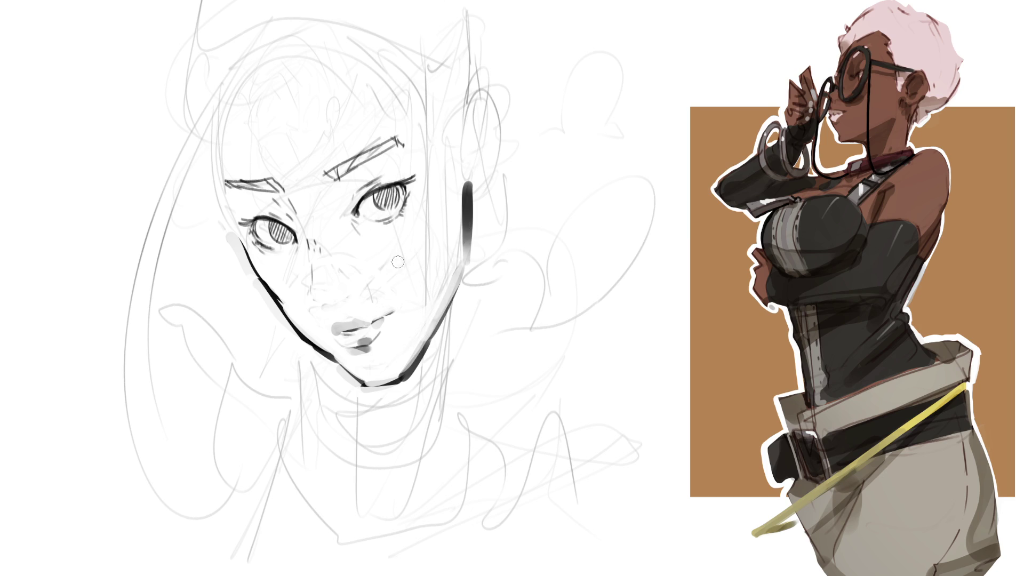
left_click_drag(396, 241, 433, 311)
mouse_move(395, 241)
left_mouse_down()
mouse_move(429, 319)
mouse_move(424, 291)
left_mouse_up()
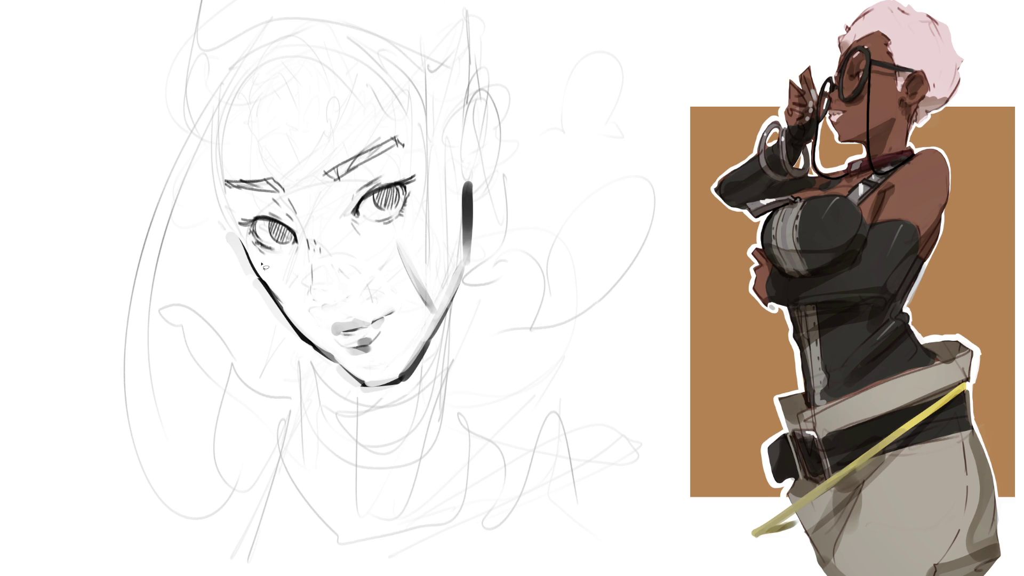
Step: Ink the jawline and nudge it slightly into place, then darken the chin and left eyebrow's inner end
mouse_move(219, 257)
left_mouse_down()
mouse_move(218, 235)
mouse_move(263, 261)
mouse_move(360, 376)
mouse_move(214, 286)
mouse_move(207, 268)
left_mouse_up()
key("ctrl+t")
left_click_drag(243, 309, 237, 311)
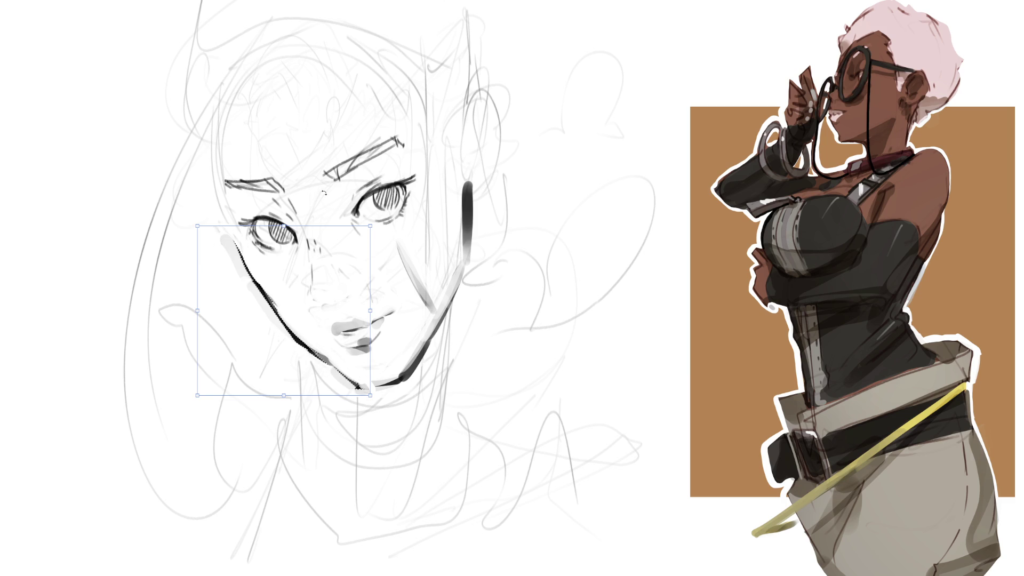
key("Return")
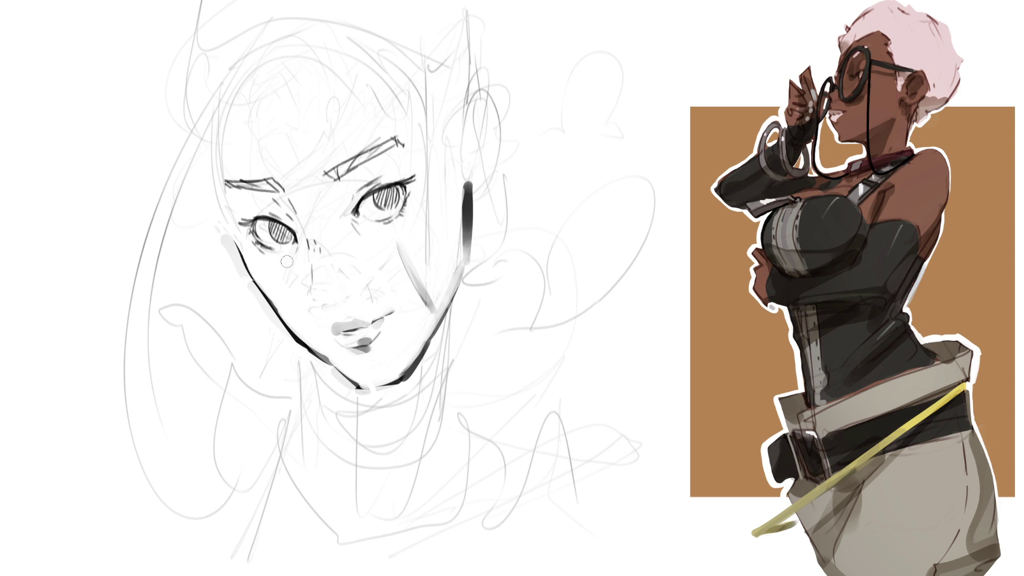
left_click_drag(298, 322, 352, 366)
left_click_drag(272, 188, 287, 194)
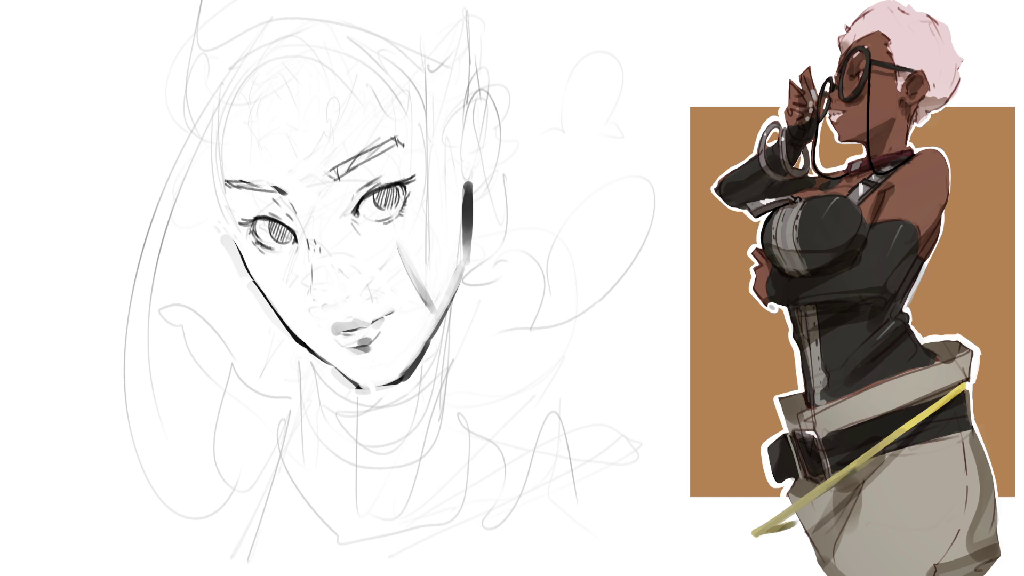
Step: With a large soft brush, shade the nose and right cheek grey, then ink the jaw edge finely
key("bracketright")
key("bracketright")
key("bracketright")
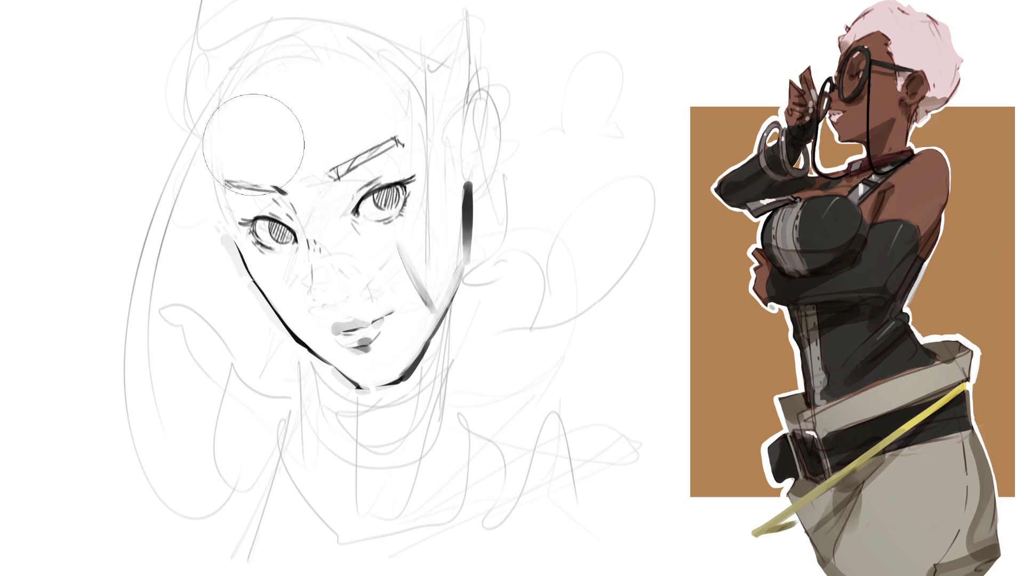
key("ctrl+z")
key("ctrl+z")
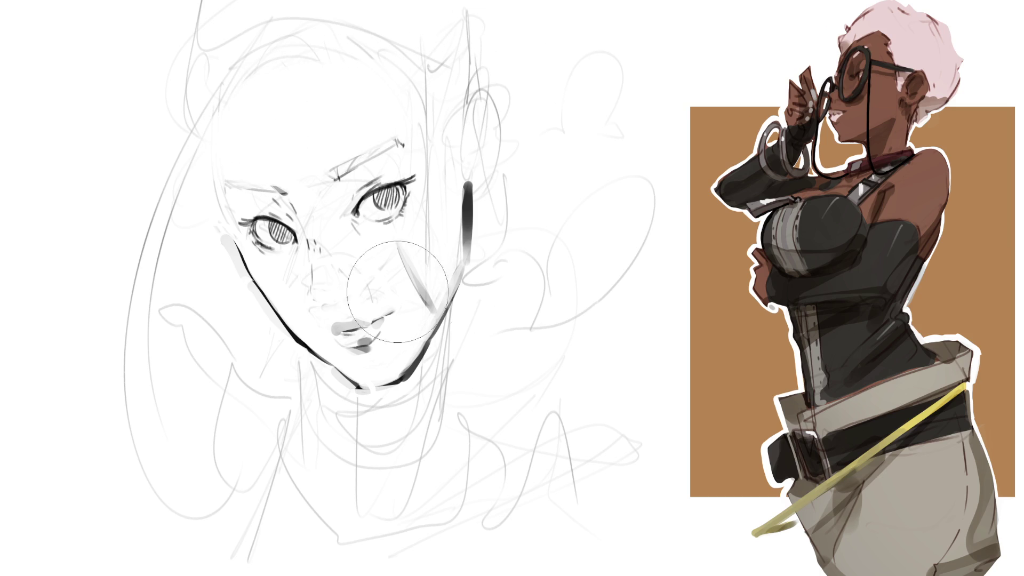
left_click(345, 278)
mouse_move(348, 266)
left_mouse_down()
mouse_move(342, 277)
mouse_move(352, 272)
left_mouse_up()
left_click_drag(400, 242, 432, 306)
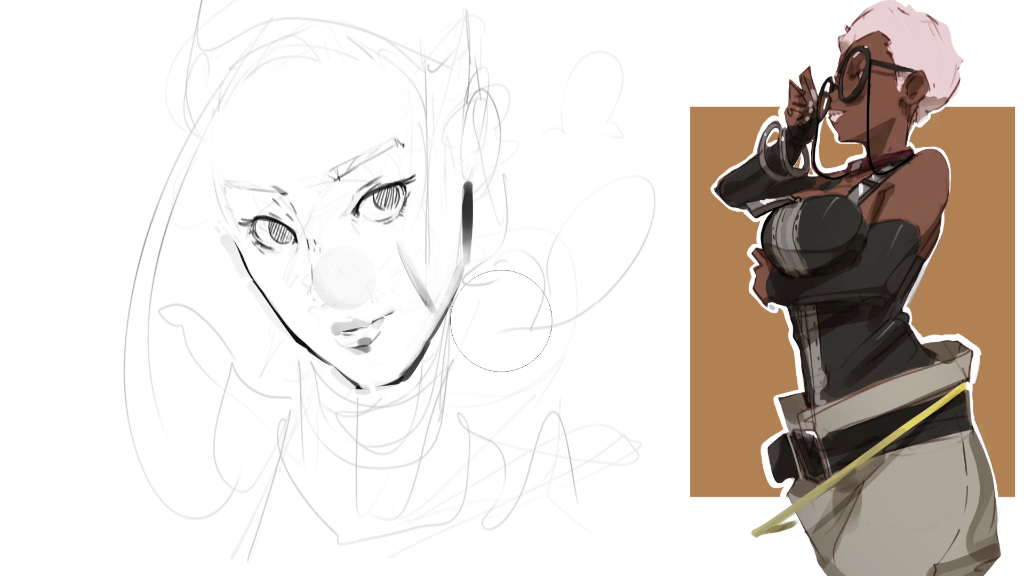
key("bracketleft")
key("bracketleft")
key("bracketleft")
left_click_drag(459, 295, 445, 371)
Step: Ink both sides of the neck and the ribbed turtleneck collar folds in dark lines
left_click_drag(313, 356, 331, 385)
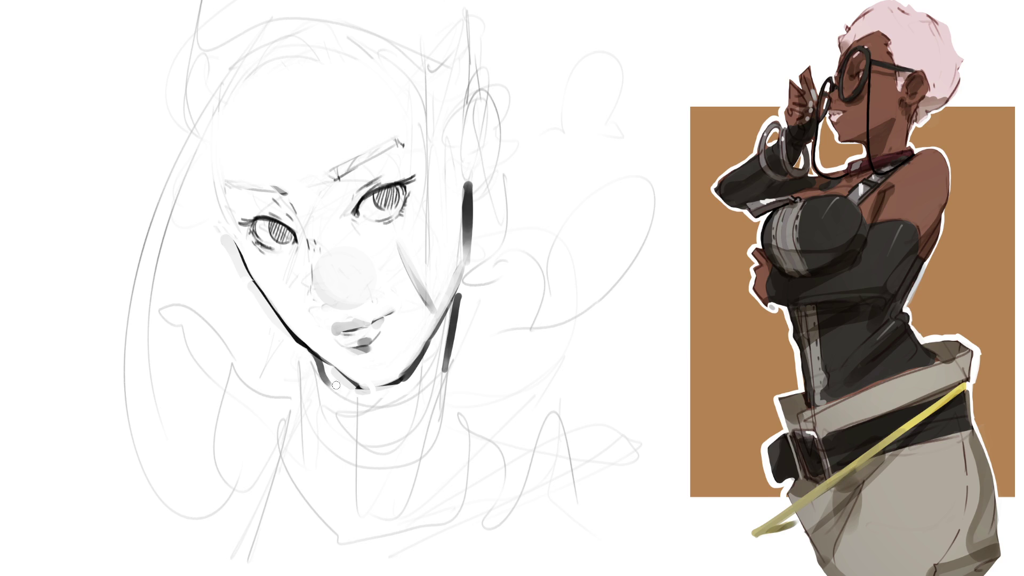
left_click_drag(306, 357, 299, 470)
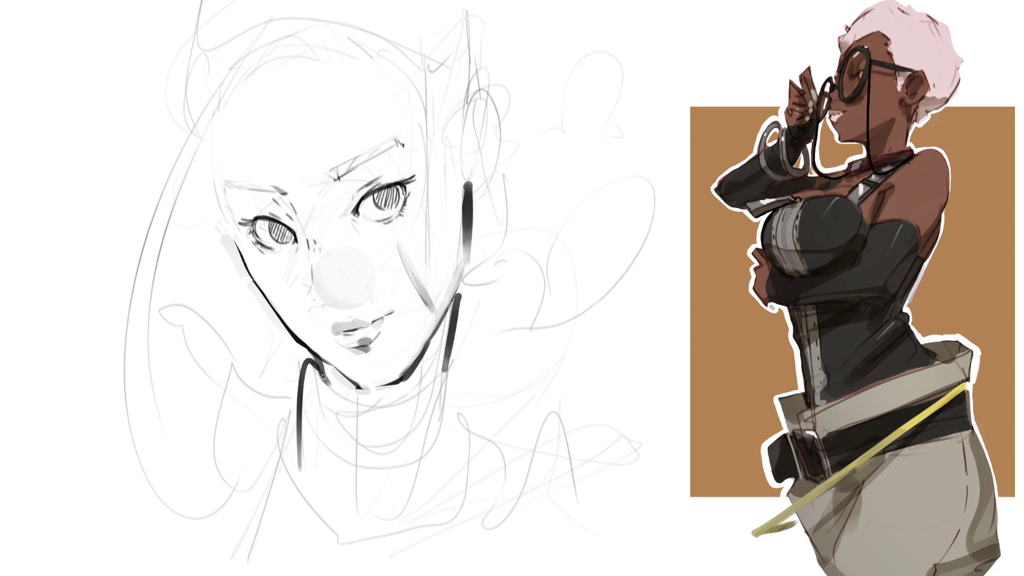
mouse_move(305, 358)
left_mouse_down()
mouse_move(338, 397)
mouse_move(354, 399)
mouse_move(337, 505)
left_mouse_up()
left_click_drag(362, 401, 356, 513)
mouse_move(366, 442)
left_mouse_down()
mouse_move(384, 398)
mouse_move(415, 492)
mouse_move(413, 397)
mouse_move(446, 474)
mouse_move(443, 376)
mouse_move(457, 352)
mouse_move(463, 461)
left_mouse_up()
left_click_drag(452, 347, 465, 460)
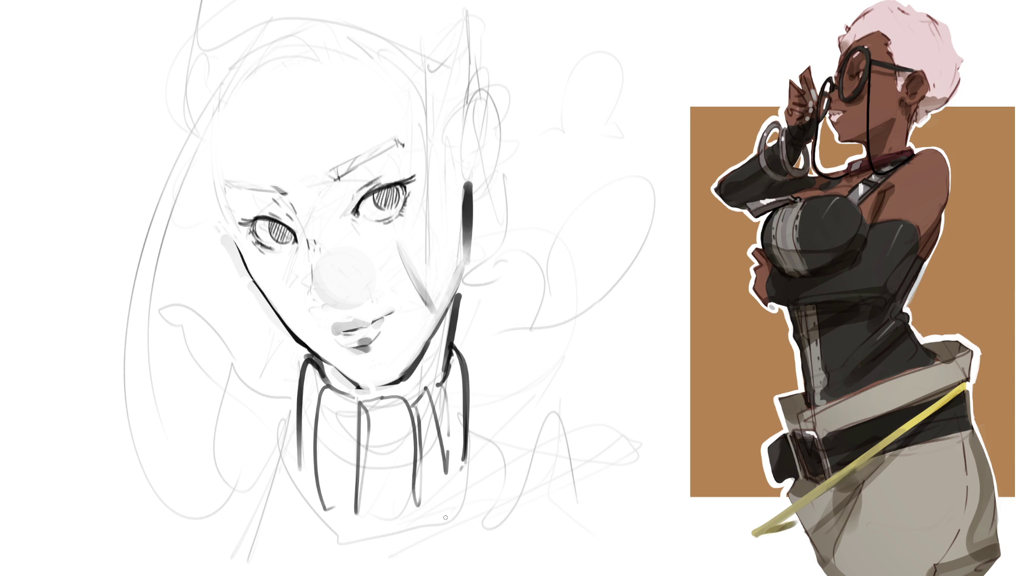
left_click_drag(446, 386, 446, 477)
mouse_move(410, 413)
left_mouse_down()
mouse_move(448, 378)
mouse_move(453, 349)
left_mouse_up()
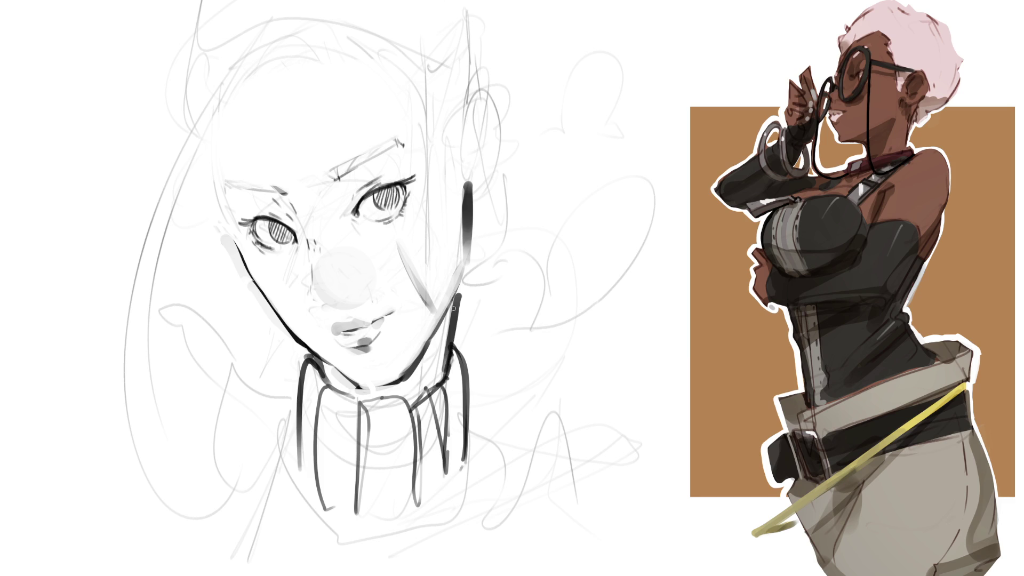
Step: Draw the earring hook and the right ear's outline, inner detail and lobe, then lighten the jaw below
mouse_move(464, 182)
left_mouse_down()
mouse_move(470, 205)
mouse_move(488, 202)
mouse_move(476, 155)
left_mouse_up()
mouse_move(474, 146)
left_mouse_down()
mouse_move(473, 136)
mouse_move(472, 147)
left_mouse_up()
mouse_move(480, 87)
left_mouse_down()
mouse_move(459, 128)
mouse_move(483, 86)
left_mouse_up()
mouse_move(482, 86)
left_mouse_down()
mouse_move(497, 154)
mouse_move(487, 197)
left_mouse_up()
left_click_drag(487, 107, 484, 171)
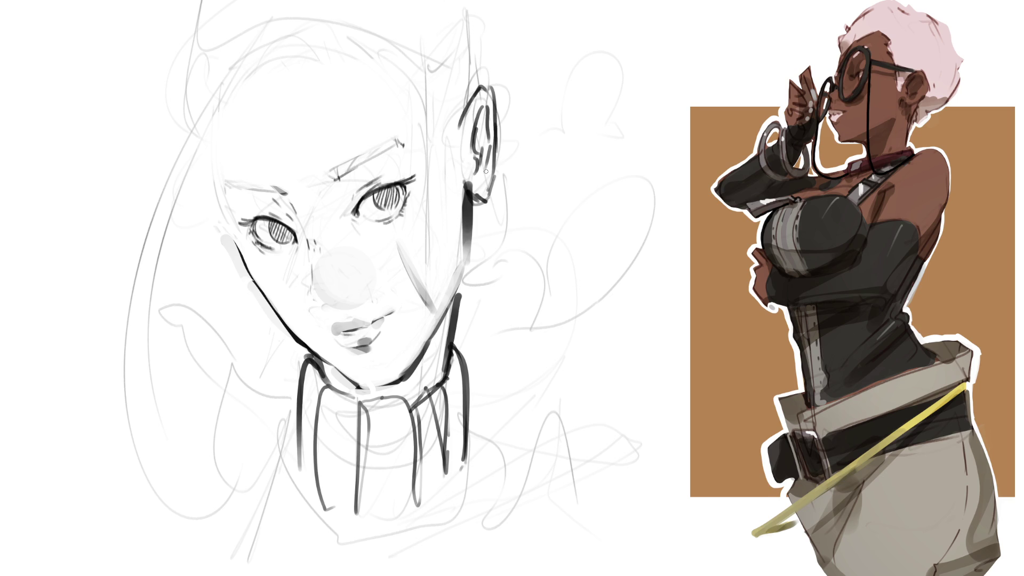
left_click_drag(469, 199, 480, 205)
left_click_drag(501, 168, 487, 199)
left_click_drag(459, 246, 464, 179)
Step: Add a mark beside the nose, ink the hairline edge, and darken both eyebrows
left_click_drag(303, 244, 305, 251)
mouse_move(195, 149)
left_mouse_down()
mouse_move(224, 212)
mouse_move(232, 188)
mouse_move(272, 193)
mouse_move(347, 174)
mouse_move(394, 139)
left_mouse_up()
mouse_move(344, 171)
left_mouse_down()
mouse_move(395, 141)
mouse_move(376, 149)
left_mouse_up()
left_click_drag(397, 134, 406, 140)
left_click_drag(268, 185, 278, 189)
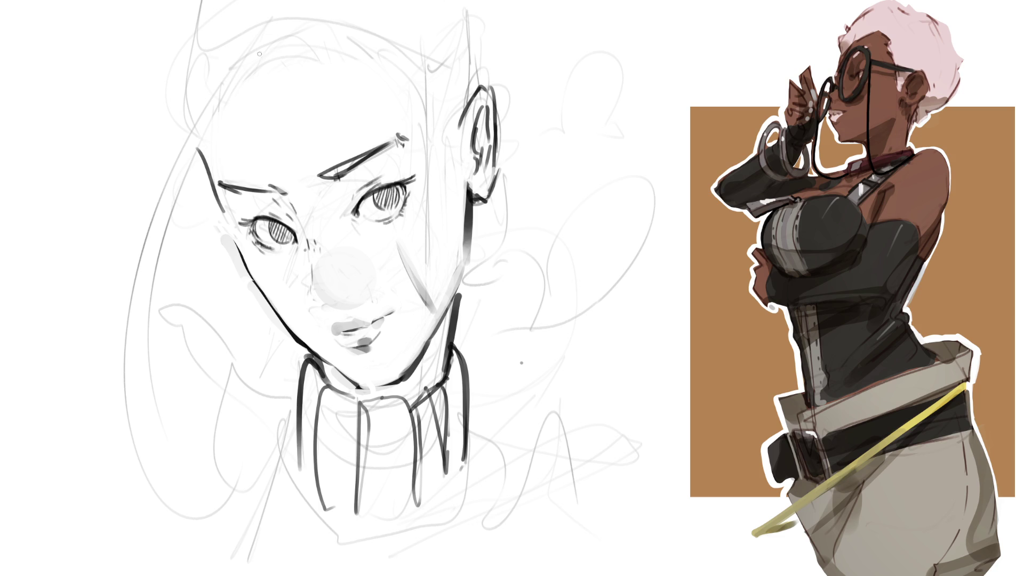
Step: Ink the head contour and redraw the outer ear as a curve with its inner edge
mouse_move(193, 115)
left_mouse_down()
mouse_move(200, 151)
mouse_move(243, 47)
mouse_move(310, 19)
mouse_move(415, 56)
mouse_move(428, 104)
left_mouse_up()
mouse_move(456, 130)
left_mouse_down()
mouse_move(444, 71)
mouse_move(465, 160)
mouse_move(487, 88)
left_mouse_up()
key("ctrl+z")
key("ctrl+z")
mouse_move(461, 141)
left_mouse_down()
mouse_move(480, 92)
mouse_move(500, 121)
mouse_move(451, 121)
left_mouse_up()
left_click_drag(398, 67, 434, 110)
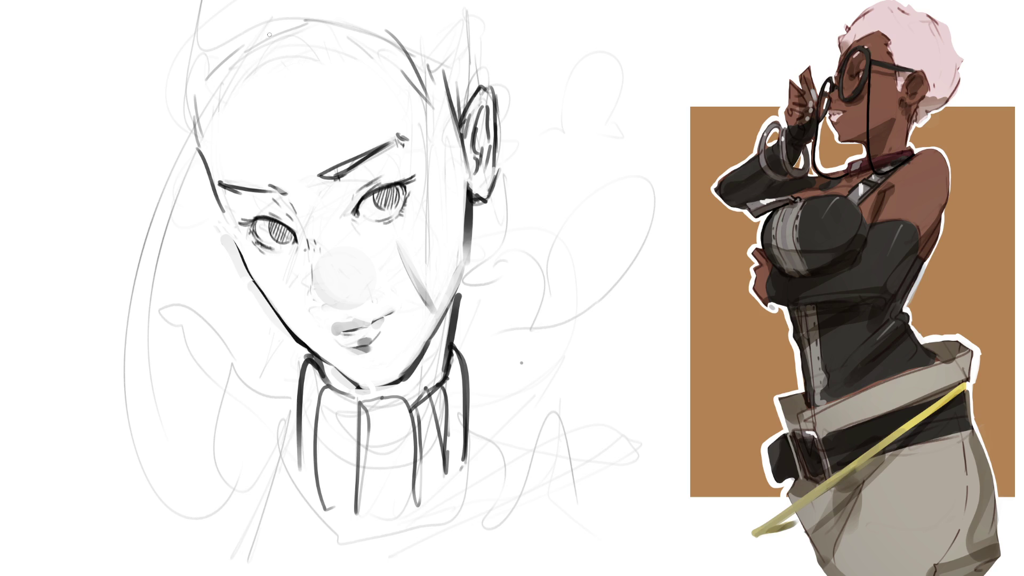
Step: Sketch the pointed tuft atop the head, a long strand down the left, and the crown
mouse_move(246, 3)
left_mouse_down()
mouse_move(272, 22)
mouse_move(233, 43)
left_mouse_up()
mouse_move(232, 42)
left_mouse_down()
mouse_move(250, 14)
mouse_move(269, 23)
mouse_move(119, 190)
mouse_move(101, 406)
left_mouse_up()
mouse_move(231, 14)
left_mouse_down()
mouse_move(192, 62)
mouse_move(106, 427)
left_mouse_up()
mouse_move(208, 40)
left_mouse_down()
mouse_move(198, 86)
mouse_move(254, 114)
mouse_move(265, 33)
mouse_move(342, 10)
left_mouse_up()
mouse_move(266, 34)
left_mouse_down()
mouse_move(379, 15)
mouse_move(450, 85)
mouse_move(458, 114)
left_mouse_up()
Step: Draw hair from the crown down to the ear and curls beside the right jaw
mouse_move(474, 0)
left_mouse_down()
mouse_move(513, 160)
mouse_move(478, 229)
mouse_move(516, 246)
left_mouse_up()
mouse_move(526, 203)
left_mouse_down()
mouse_move(535, 251)
mouse_move(488, 288)
left_mouse_up()
mouse_move(474, 290)
left_mouse_down()
mouse_move(520, 299)
mouse_move(503, 327)
left_mouse_up()
left_click_drag(503, 328, 503, 352)
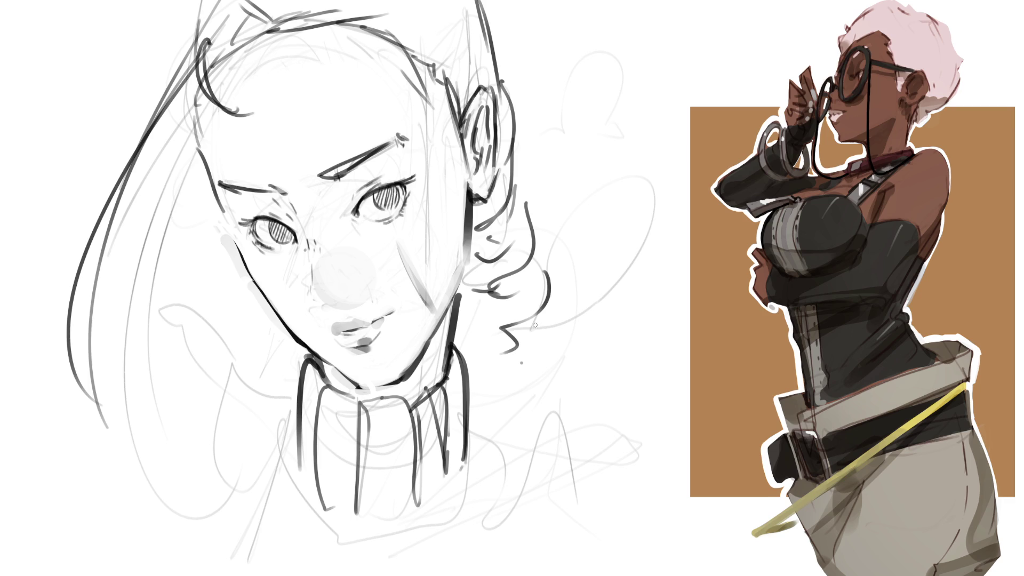
Step: Redraw the long curls right of the jaw and add hair strokes left of the jaw
key("ctrl+z")
key("ctrl+z")
key("ctrl+z")
mouse_move(512, 196)
left_mouse_down()
mouse_move(476, 296)
mouse_move(504, 296)
left_mouse_up()
left_click_drag(518, 261, 490, 336)
left_click_drag(484, 339, 561, 327)
left_click_drag(502, 370, 535, 354)
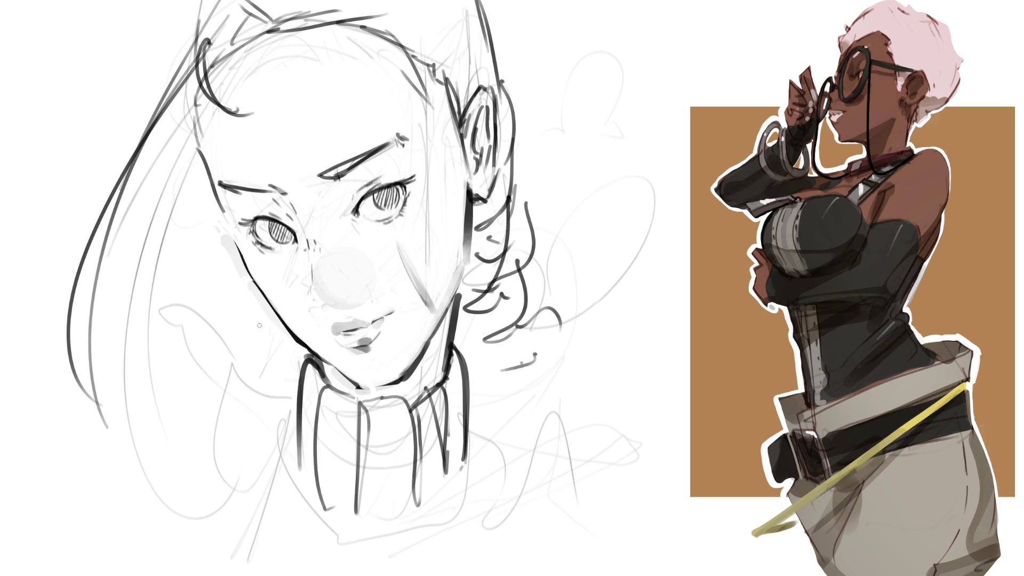
mouse_move(260, 309)
left_mouse_down()
mouse_move(298, 356)
mouse_move(272, 390)
left_mouse_up()
Step: Ink hair strands along the left cheek, long strands down the right, and a hairline stroke
left_click_drag(192, 3, 174, 52)
left_click_drag(168, 110, 216, 206)
key("ctrl+z")
key("ctrl+z")
left_click_drag(179, 107, 214, 226)
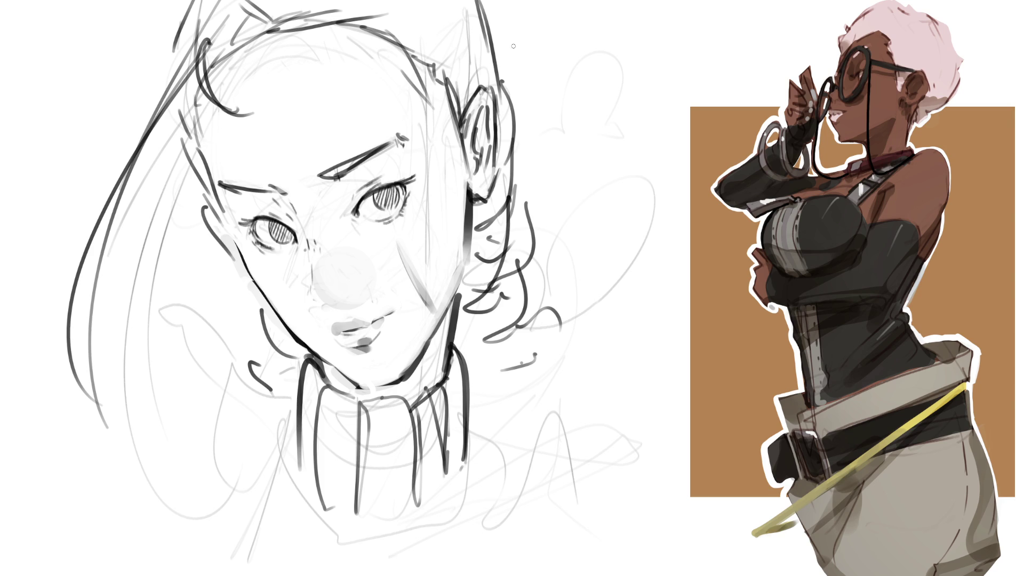
mouse_move(491, 1)
left_mouse_down()
mouse_move(522, 165)
mouse_move(512, 238)
left_mouse_up()
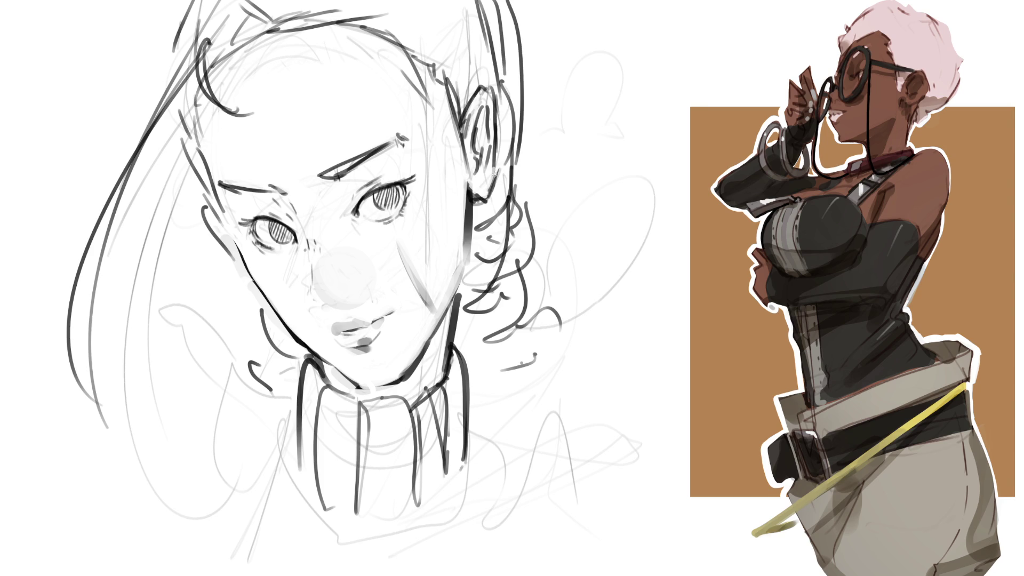
left_click_drag(436, 62, 468, 69)
Step: Remove the stray nose dot, shade the upper lip corner, and add marks by the eyebrow and cheek
key("ctrl+z")
mouse_move(331, 328)
left_mouse_down()
mouse_move(349, 306)
mouse_move(350, 315)
left_mouse_up()
mouse_move(327, 280)
left_mouse_down()
mouse_move(331, 269)
mouse_move(336, 282)
left_mouse_up()
key("ctrl+z")
key("ctrl+z")
left_click_drag(418, 137, 435, 195)
left_click_drag(432, 242, 433, 249)
key("ctrl+z")
key("ctrl+z")
key("ctrl+z")
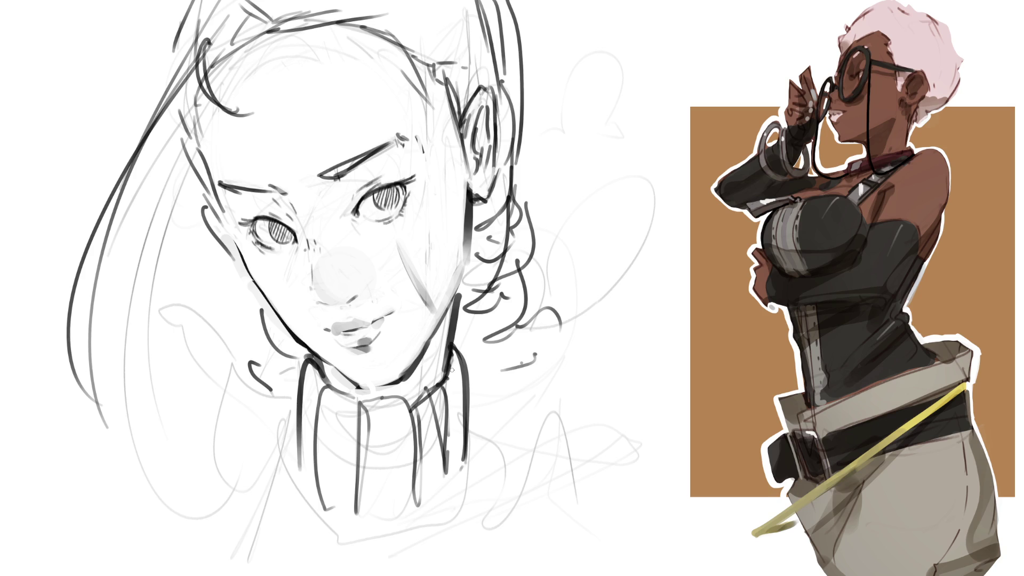
Step: Ink the left jaw curve and the folded collar shape left of the neck down to its lower edge
mouse_move(257, 294)
left_mouse_down()
mouse_move(278, 357)
mouse_move(302, 360)
left_mouse_up()
mouse_move(291, 374)
left_mouse_down()
mouse_move(254, 380)
mouse_move(246, 350)
left_mouse_up()
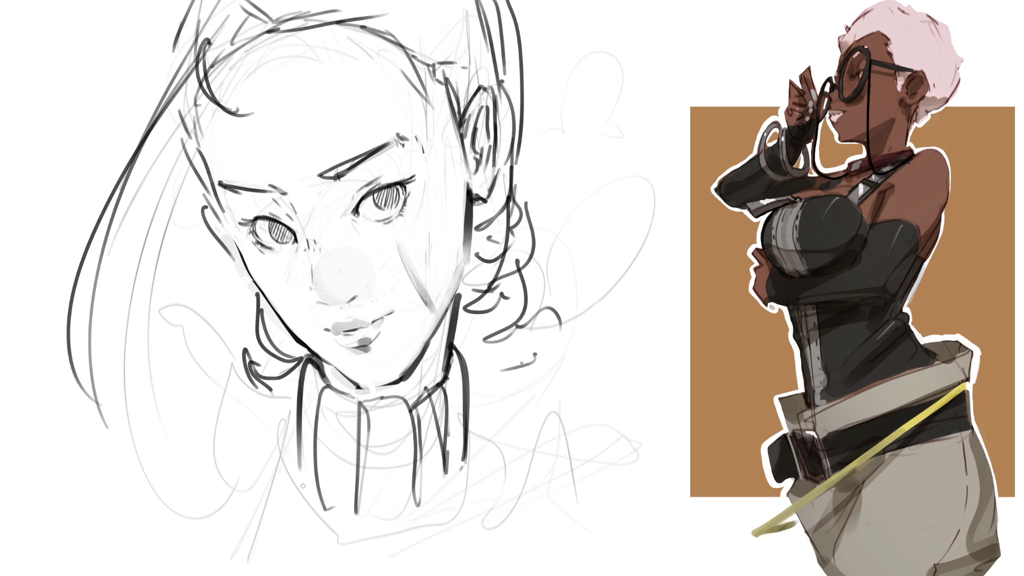
mouse_move(289, 423)
left_mouse_down()
mouse_move(229, 373)
mouse_move(266, 464)
mouse_move(227, 488)
left_mouse_up()
left_click_drag(208, 411, 234, 510)
left_click_drag(291, 443, 250, 570)
left_click_drag(306, 486, 291, 554)
Step: Draw the neck and collar lines on the right, then both long shoulder curves
mouse_move(319, 507)
left_mouse_down()
mouse_move(374, 525)
mouse_move(373, 574)
mouse_move(410, 531)
left_mouse_up()
left_click_drag(427, 511, 452, 555)
left_click_drag(462, 493, 477, 542)
mouse_move(472, 452)
left_mouse_down()
mouse_move(497, 555)
mouse_move(538, 533)
left_mouse_up()
left_click_drag(547, 505, 557, 548)
mouse_move(534, 462)
left_mouse_down()
mouse_move(614, 478)
mouse_move(640, 536)
left_mouse_up()
mouse_move(216, 384)
left_mouse_down()
mouse_move(131, 379)
mouse_move(90, 431)
left_mouse_up()
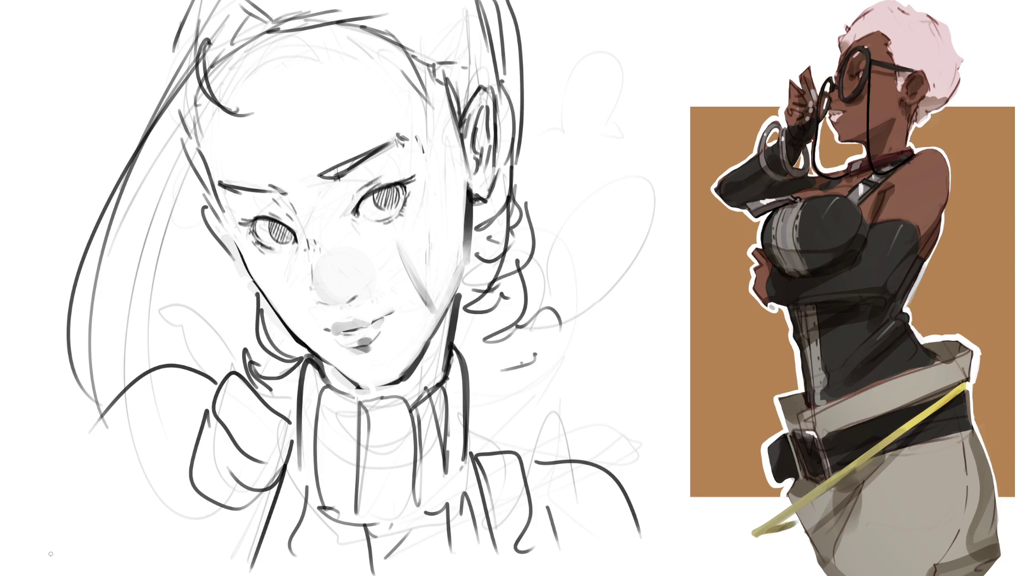
Step: Fade the left collar strokes to grey and paint the thick left shoulder strap with light grey inside
left_click(233, 421)
mouse_move(220, 452)
left_mouse_down()
mouse_move(256, 525)
mouse_move(227, 526)
left_mouse_up()
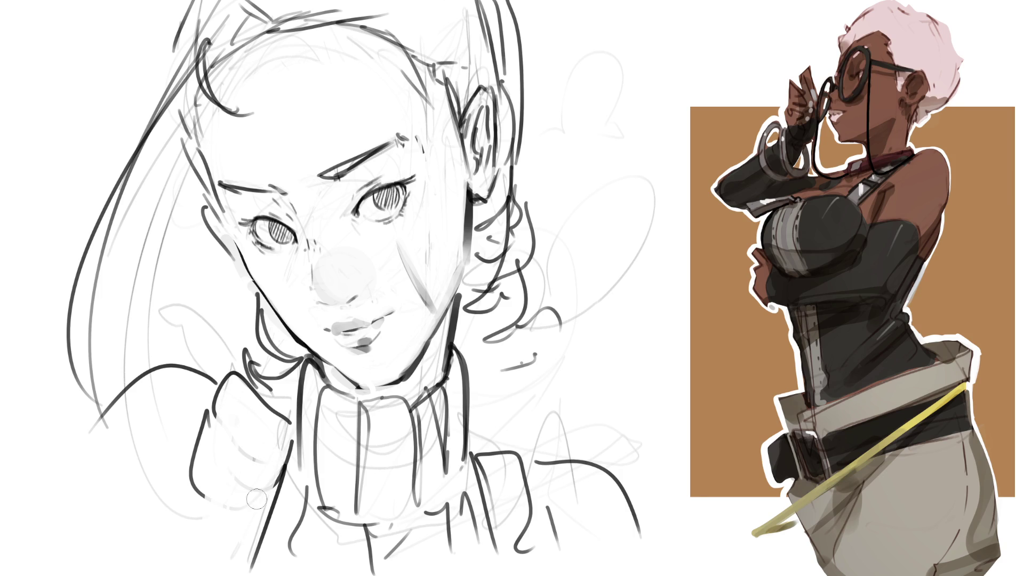
mouse_move(218, 412)
left_mouse_down()
mouse_move(200, 480)
mouse_move(224, 389)
mouse_move(191, 491)
left_mouse_up()
left_click_drag(231, 392, 285, 431)
left_click_drag(235, 381, 208, 437)
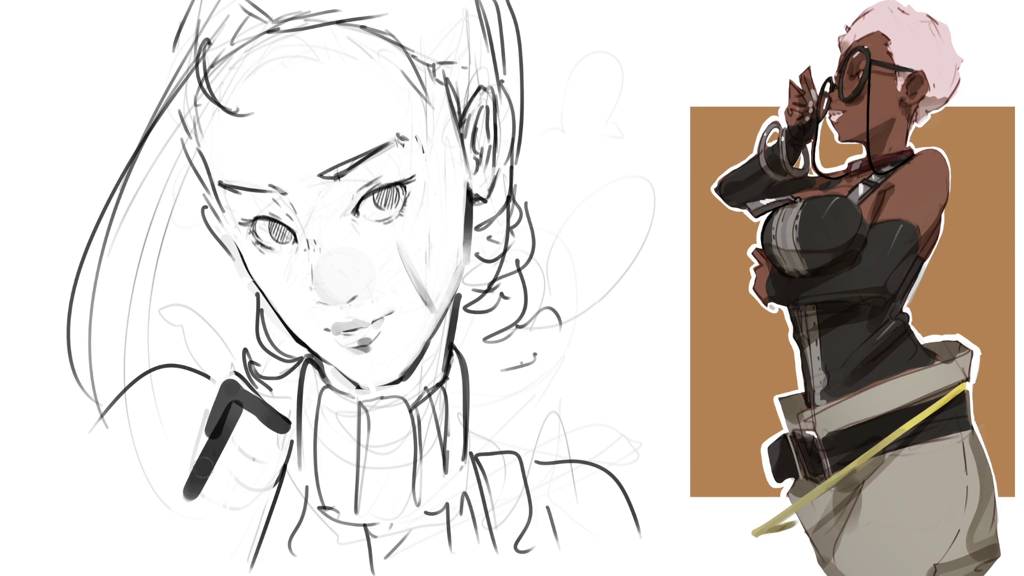
left_click_drag(238, 401, 214, 463)
mouse_move(205, 499)
left_mouse_down()
mouse_move(227, 410)
mouse_move(264, 431)
mouse_move(215, 430)
mouse_move(198, 483)
left_mouse_up()
Step: Paint the right strap, darken the left strap's outline, fill both light grey, and start a dangling earring
mouse_move(472, 448)
left_mouse_down()
mouse_move(506, 442)
mouse_move(557, 509)
mouse_move(528, 445)
mouse_move(533, 506)
left_mouse_up()
mouse_move(514, 464)
left_mouse_down()
mouse_move(504, 491)
mouse_move(544, 512)
mouse_move(520, 459)
mouse_move(512, 522)
mouse_move(523, 561)
mouse_move(549, 558)
mouse_move(562, 570)
left_mouse_up()
mouse_move(493, 530)
left_mouse_down()
mouse_move(546, 512)
mouse_move(554, 543)
left_mouse_up()
mouse_move(201, 496)
left_mouse_down()
mouse_move(260, 524)
mouse_move(290, 458)
mouse_move(261, 526)
left_mouse_up()
mouse_move(224, 392)
left_mouse_down()
mouse_move(203, 454)
mouse_move(208, 506)
left_mouse_up()
mouse_move(267, 531)
left_mouse_down()
mouse_move(220, 505)
mouse_move(224, 563)
mouse_move(277, 534)
left_mouse_up()
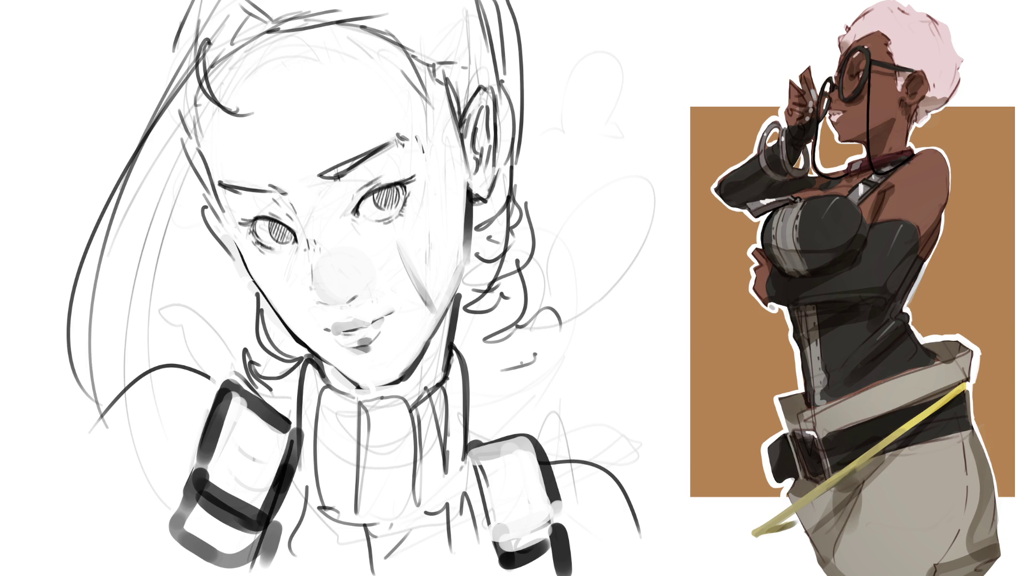
left_click_drag(237, 395, 209, 476)
mouse_move(239, 409)
left_mouse_down()
mouse_move(275, 480)
mouse_move(251, 527)
mouse_move(202, 550)
mouse_move(255, 567)
left_mouse_up()
mouse_move(485, 467)
left_mouse_down()
mouse_move(501, 531)
mouse_move(536, 496)
mouse_move(560, 575)
mouse_move(520, 549)
mouse_move(537, 539)
left_mouse_up()
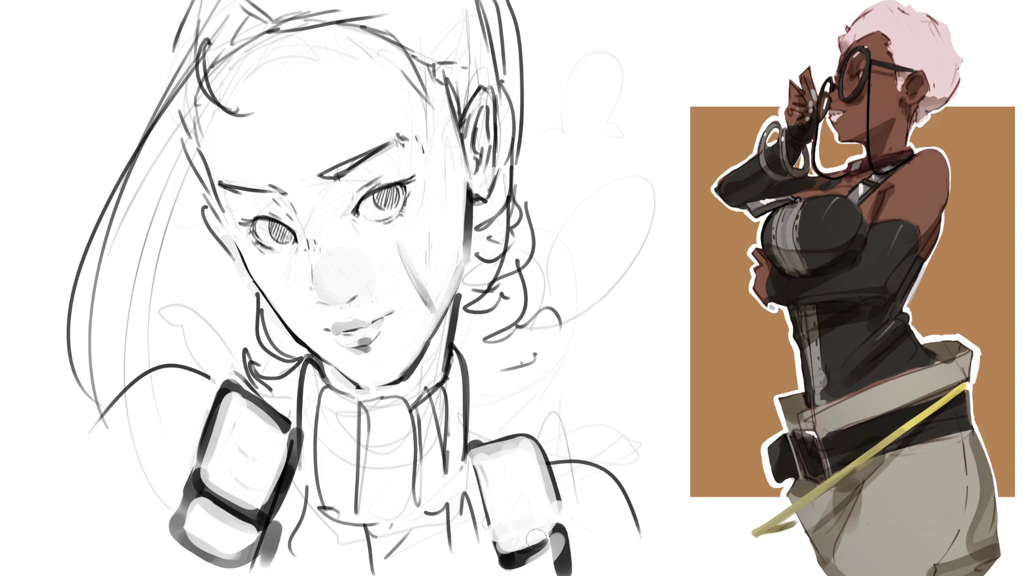
mouse_move(244, 291)
left_mouse_down()
mouse_move(253, 336)
mouse_move(267, 352)
mouse_move(291, 358)
mouse_move(278, 342)
mouse_move(305, 361)
mouse_move(280, 384)
mouse_move(283, 397)
mouse_move(311, 411)
left_mouse_up()
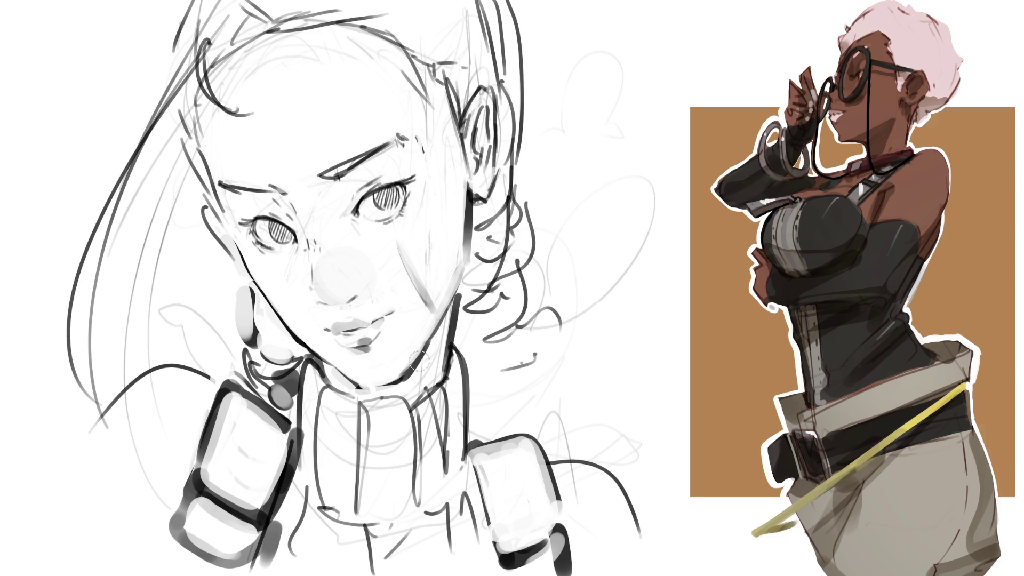
Step: Shade the earring bead, the top of the head and the forehead hair curl
left_click_drag(268, 376, 290, 408)
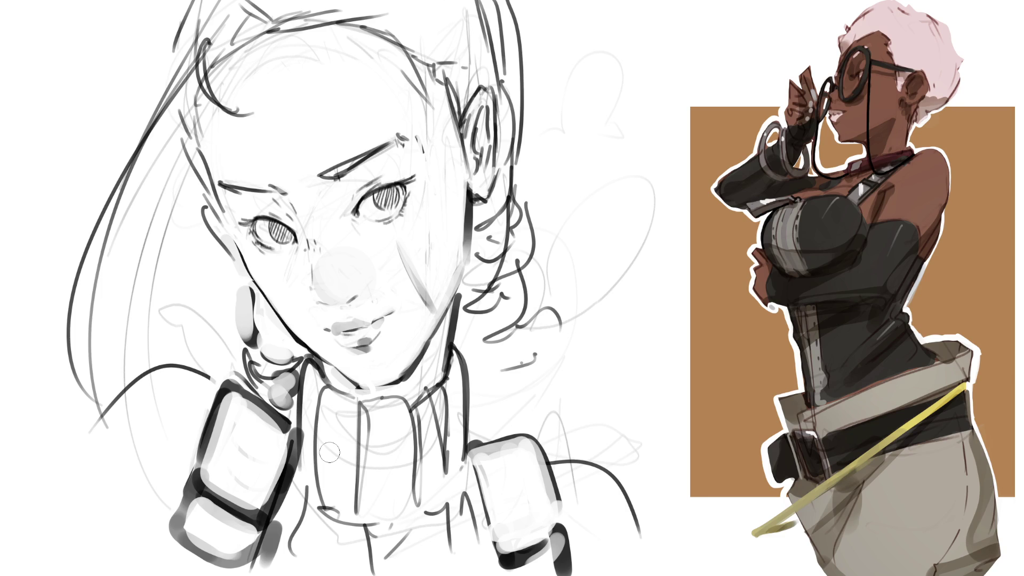
left_click_drag(264, 21, 235, 13)
left_click_drag(220, 61, 216, 104)
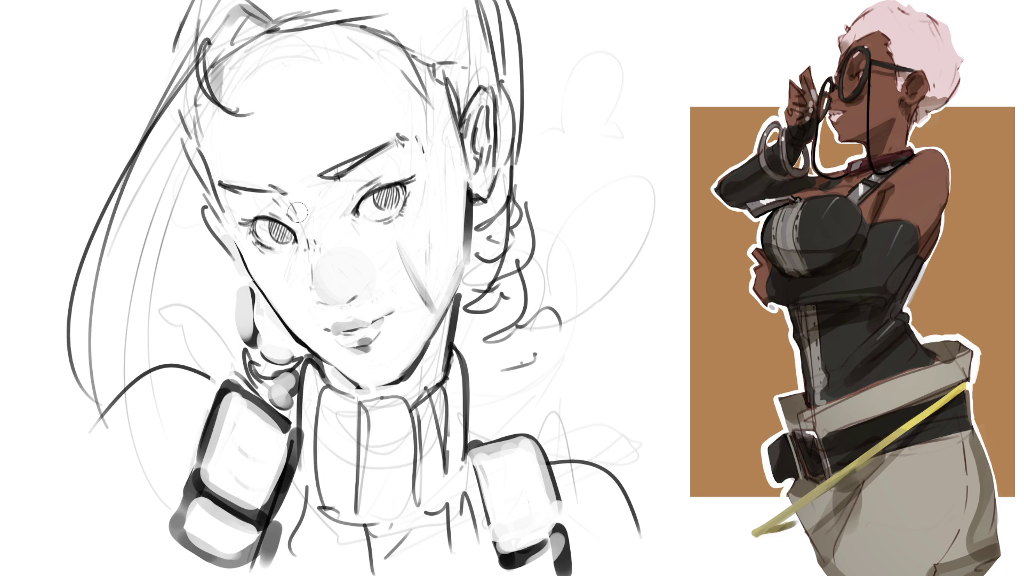
Step: Shade grey along the left cheek, jaw and hairline contour
left_click_drag(199, 157, 296, 320)
key("ctrl+z")
left_click_drag(213, 213, 243, 248)
left_click_drag(199, 152, 256, 283)
key("ctrl+z")
left_click_drag(198, 160, 250, 275)
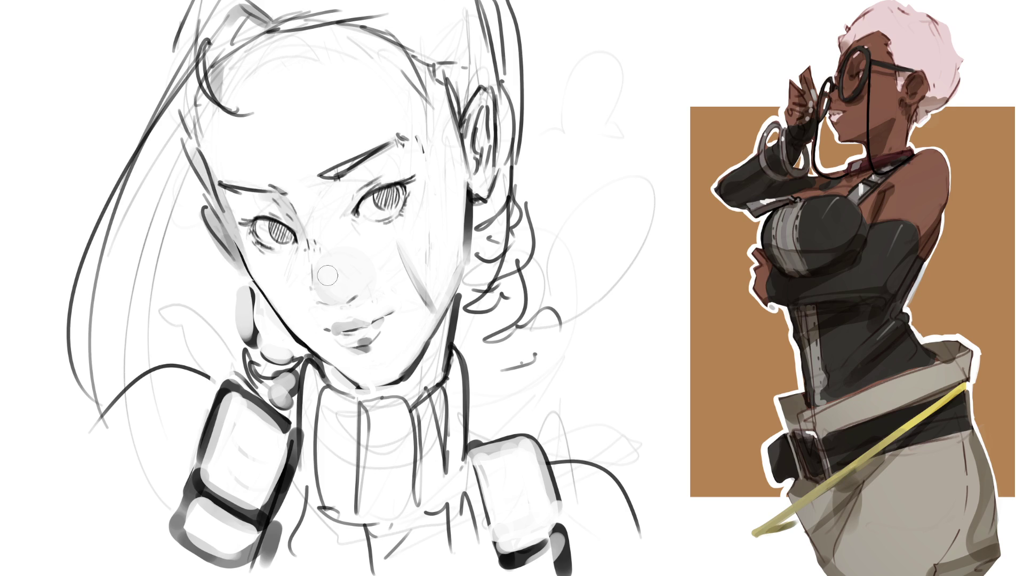
Step: Shade under the left eyebrow and around the left eye, darken the jaw to the chin, and shade under the nose
mouse_move(221, 184)
left_mouse_down()
mouse_move(273, 203)
mouse_move(299, 232)
left_mouse_up()
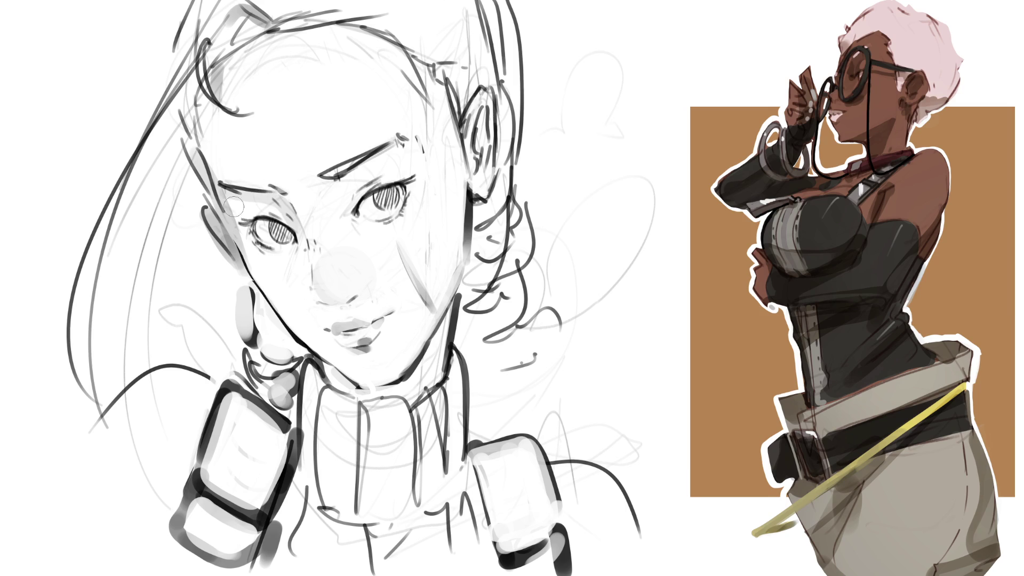
left_click_drag(227, 198, 283, 251)
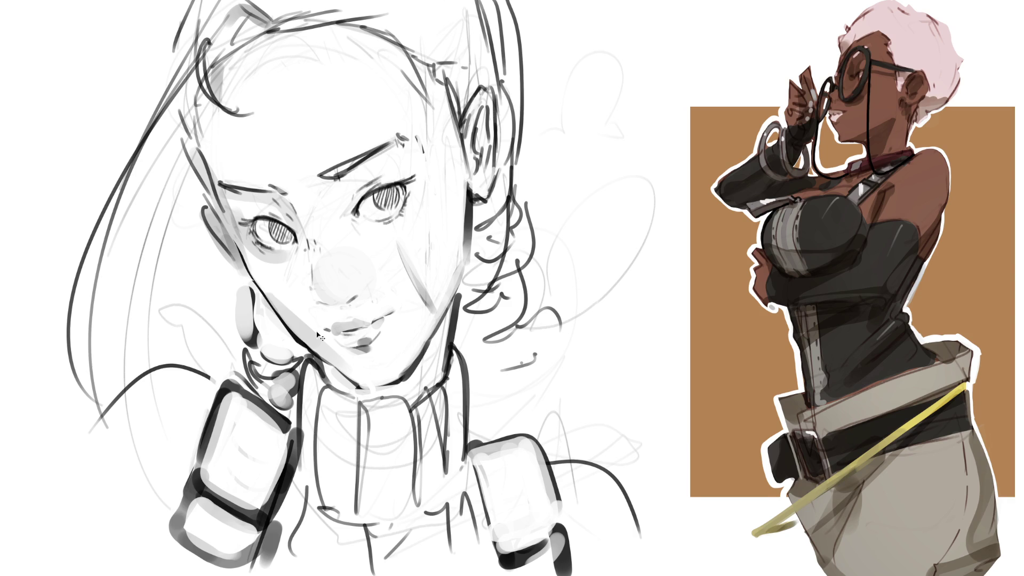
left_click_drag(261, 296, 338, 367)
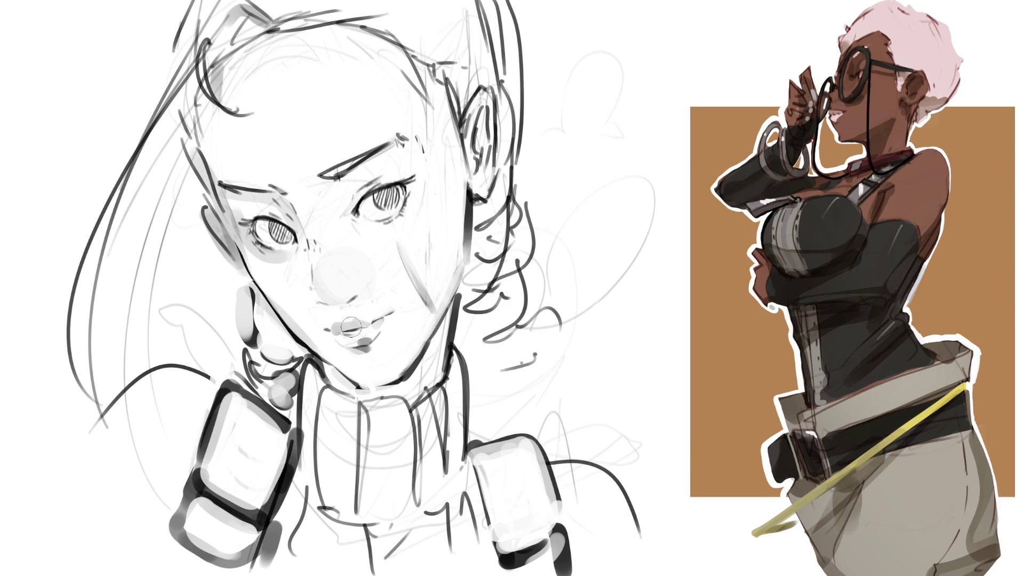
left_click_drag(311, 295, 347, 302)
Step: Shade beneath the right eye, comparing with and without it, and keep the lower-lid shading
left_click_drag(368, 225, 398, 227)
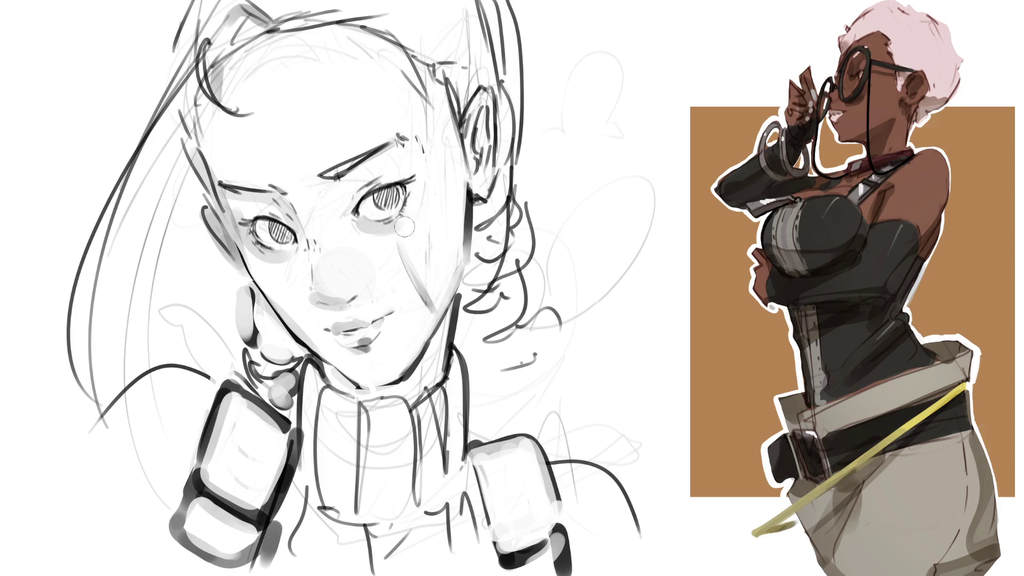
key("ctrl+z")
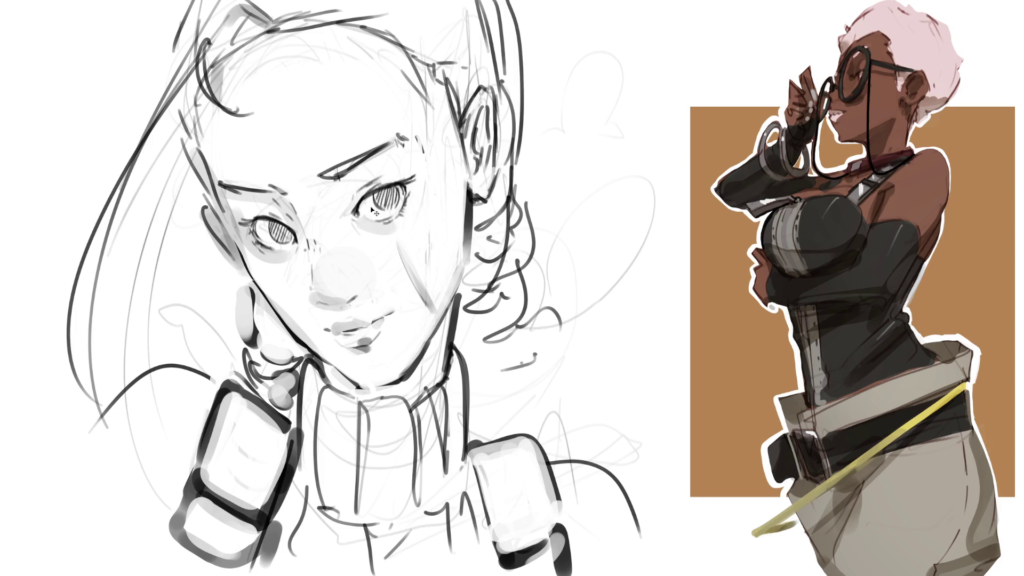
key("ctrl+shift+z")
key("ctrl+z")
key("ctrl+shift+z")
key("ctrl+z")
key("ctrl+shift+z")
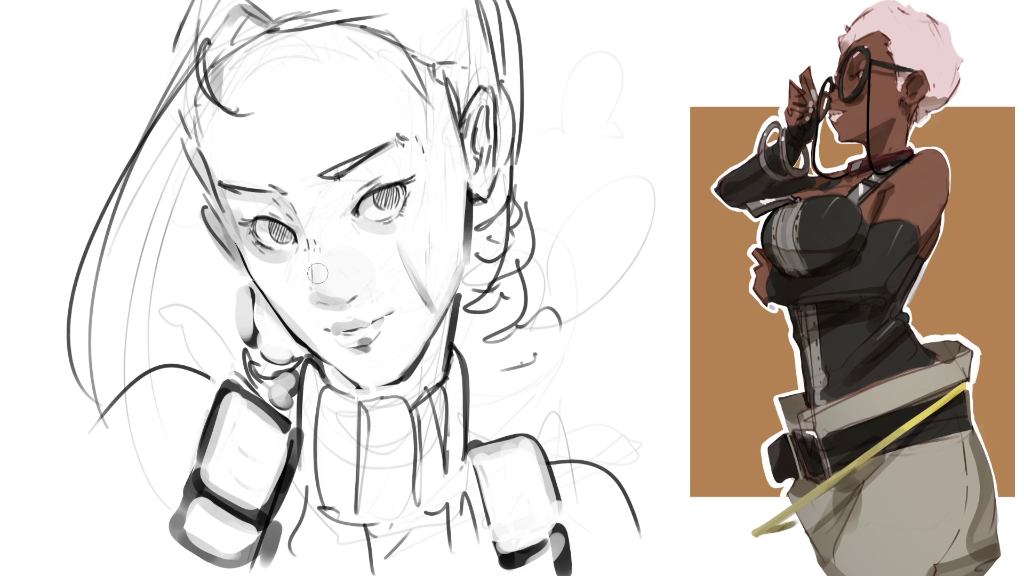